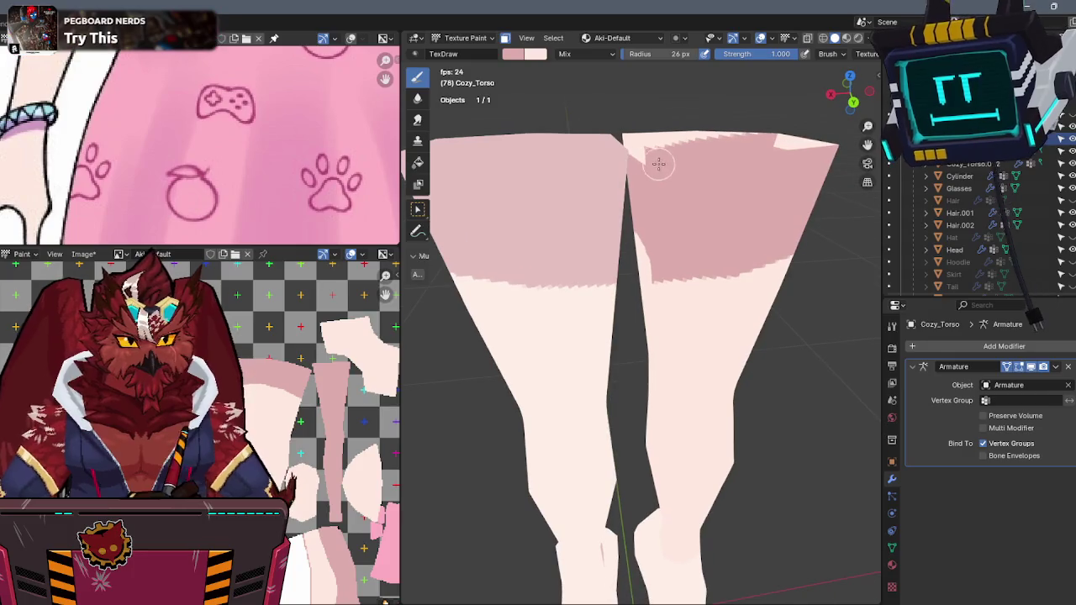
- Orbit around the isolated legs to inspect the thigh band edge from front and side
middle_drag(651, 163, 697, 198)
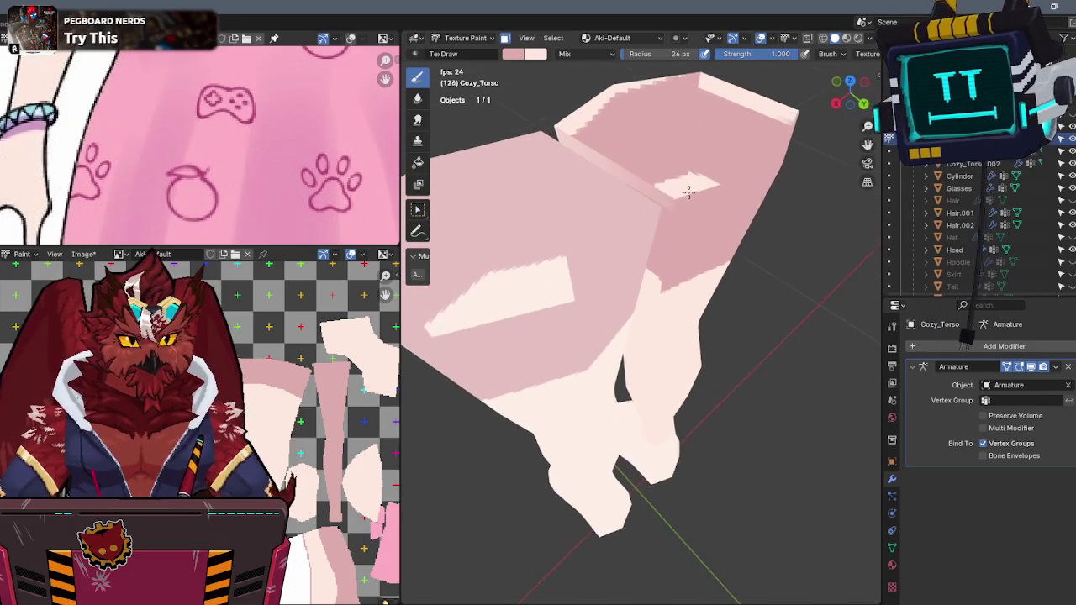
middle_drag(622, 173, 684, 137)
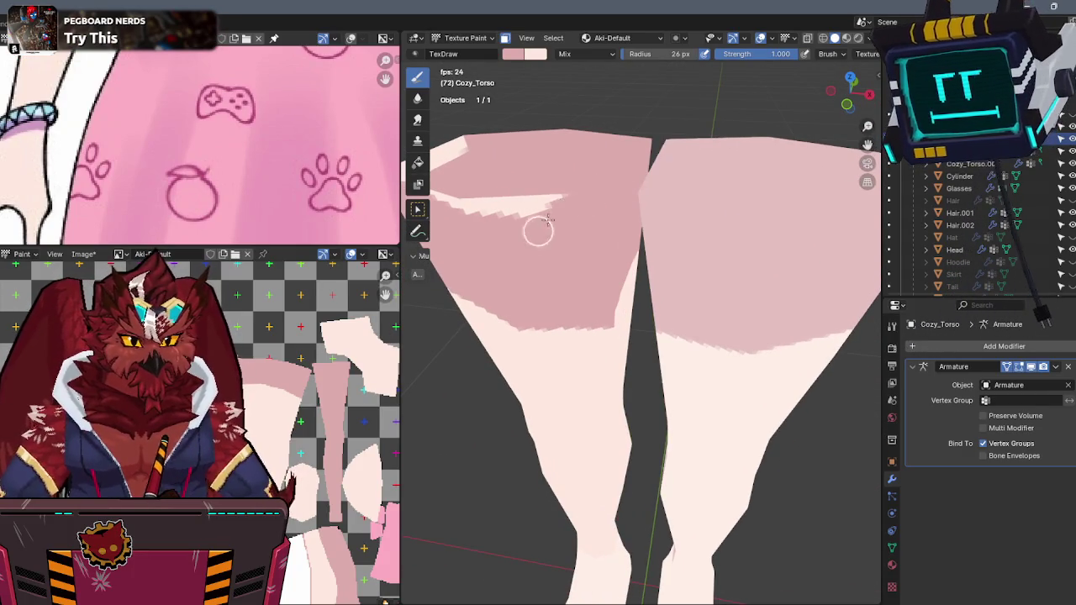
middle_drag(616, 243, 672, 216)
mouse_move(780, 139)
middle_down()
mouse_move(728, 194)
mouse_move(811, 165)
middle_up()
scroll(763, 182, up, 2)
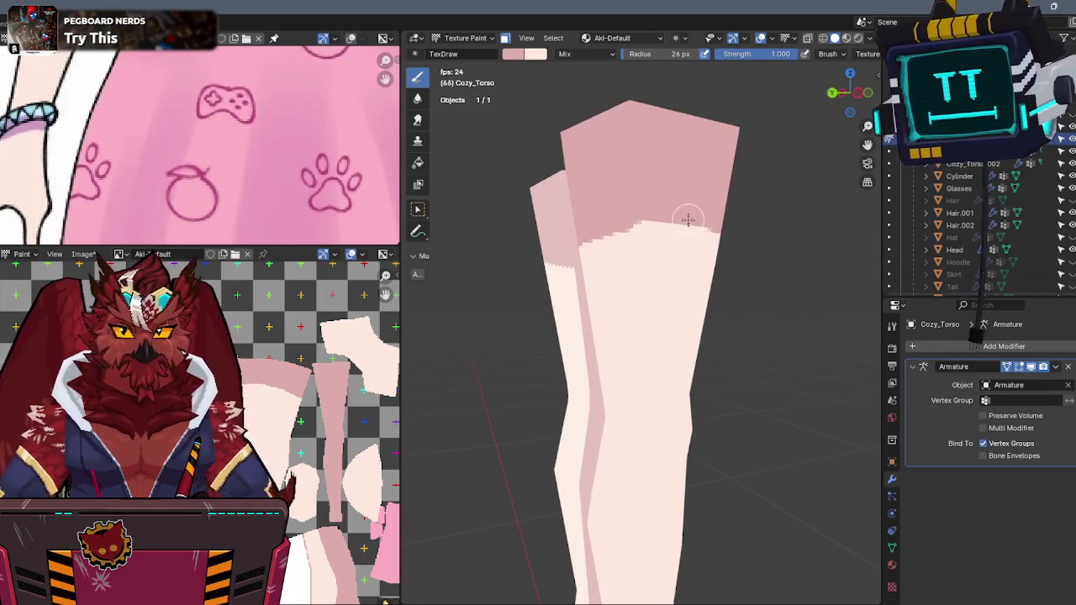
scroll(689, 219, up, 2)
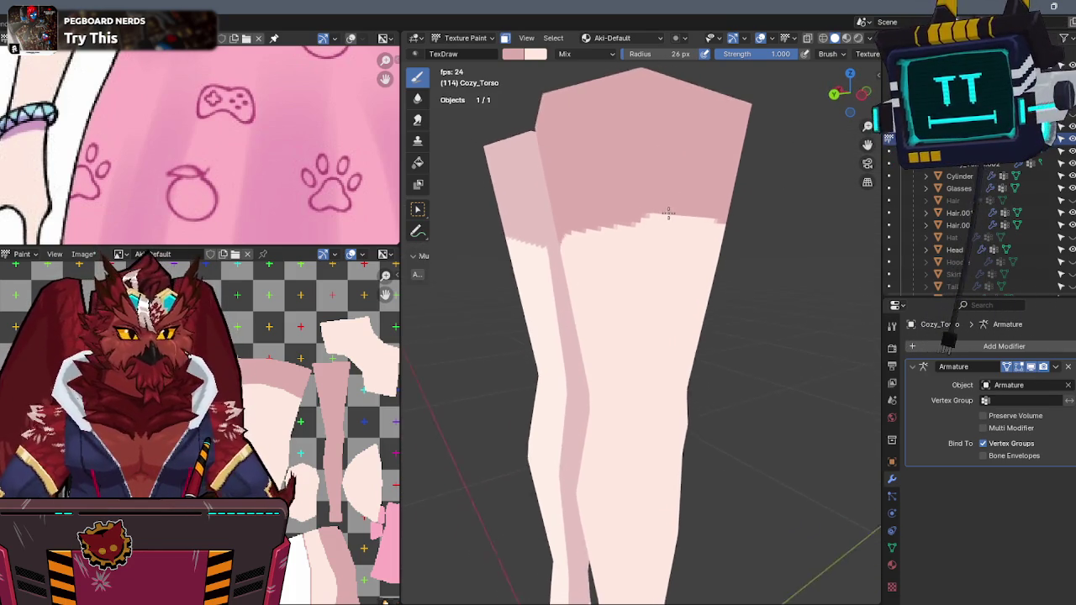
middle_drag(661, 206, 841, 157)
click(831, 93)
scroll(710, 192, up, 2)
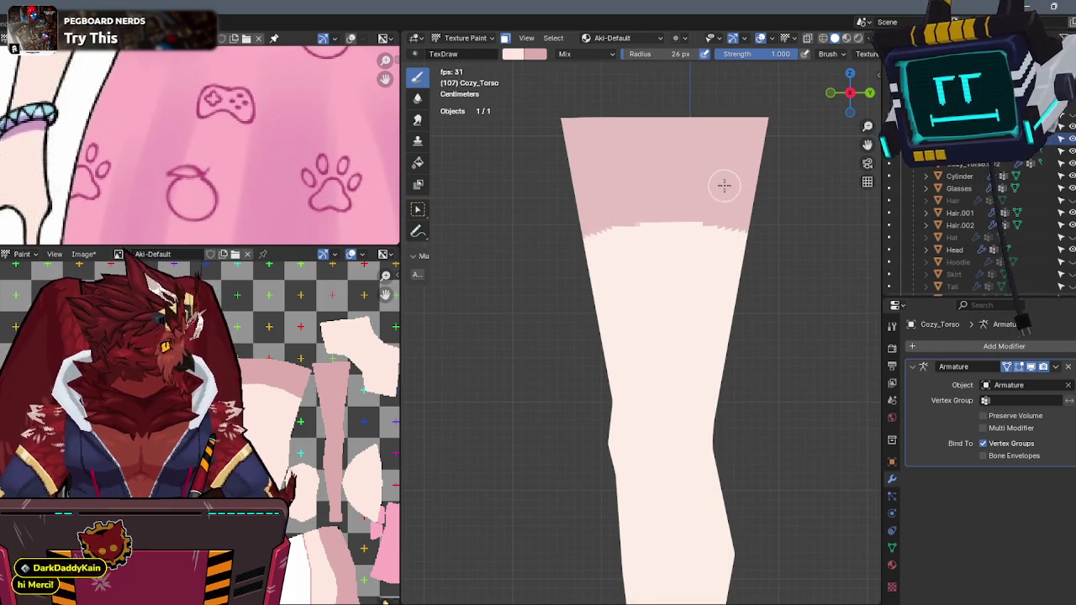
middle_drag(270, 420, 253, 397)
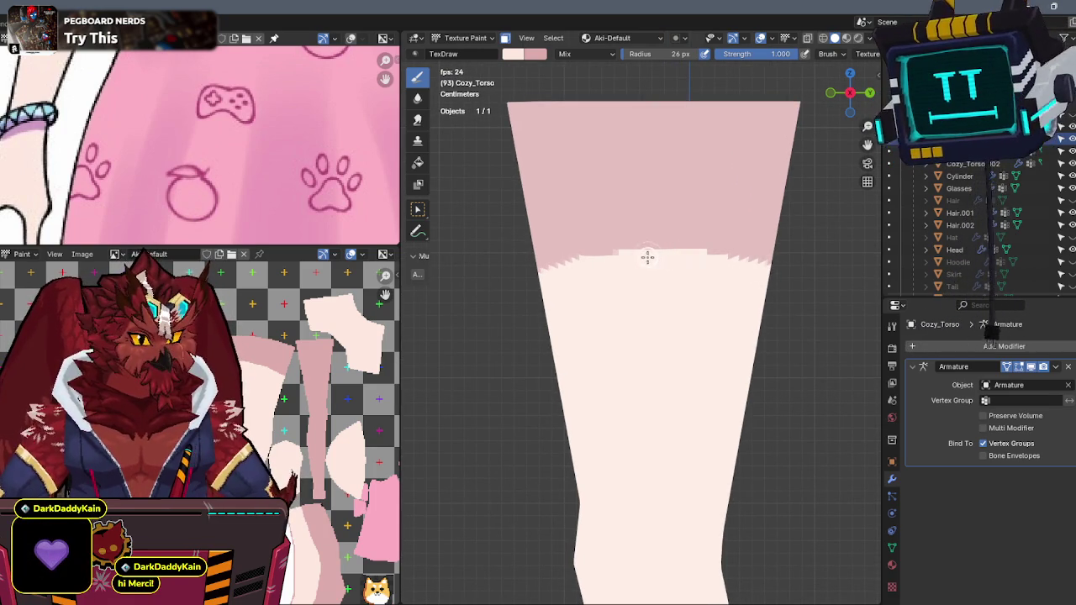
- Paint along the pink thigh band's edge, swap the brush colours, and recheck the angle
drag(550, 276, 530, 265)
key(x)
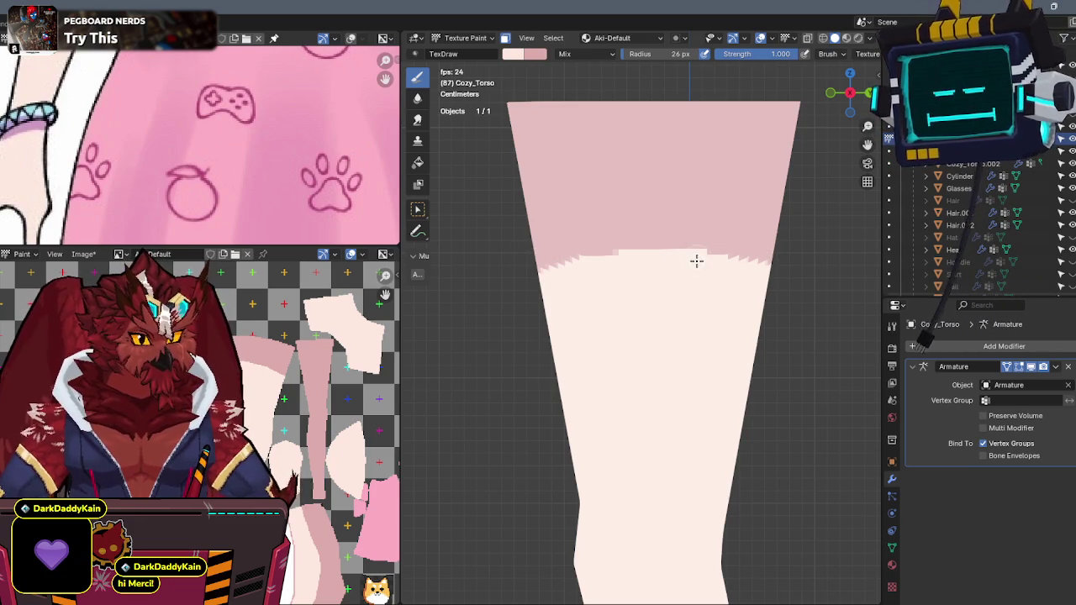
mouse_move(773, 152)
middle_down()
mouse_move(700, 233)
mouse_move(678, 213)
mouse_move(694, 228)
mouse_move(766, 223)
mouse_move(618, 227)
middle_up()
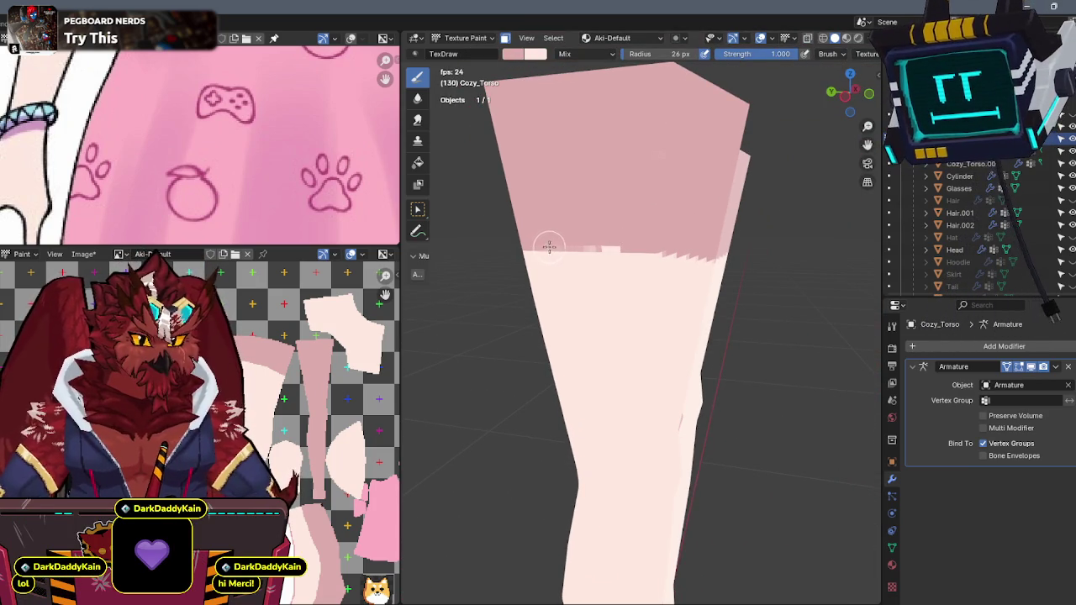
mouse_move(645, 242)
middle_down()
mouse_move(620, 232)
mouse_move(500, 244)
mouse_move(635, 277)
middle_up()
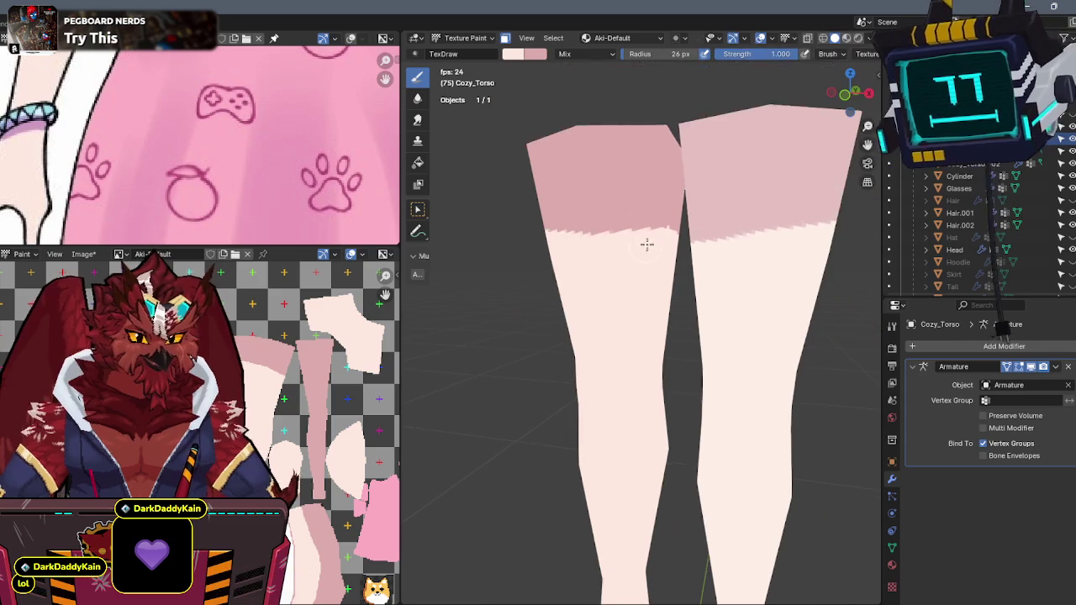
- Select the seam-bounded leg faces in Edit Mode, then return to Texture Paint in front view
key(Tab)
key(a)
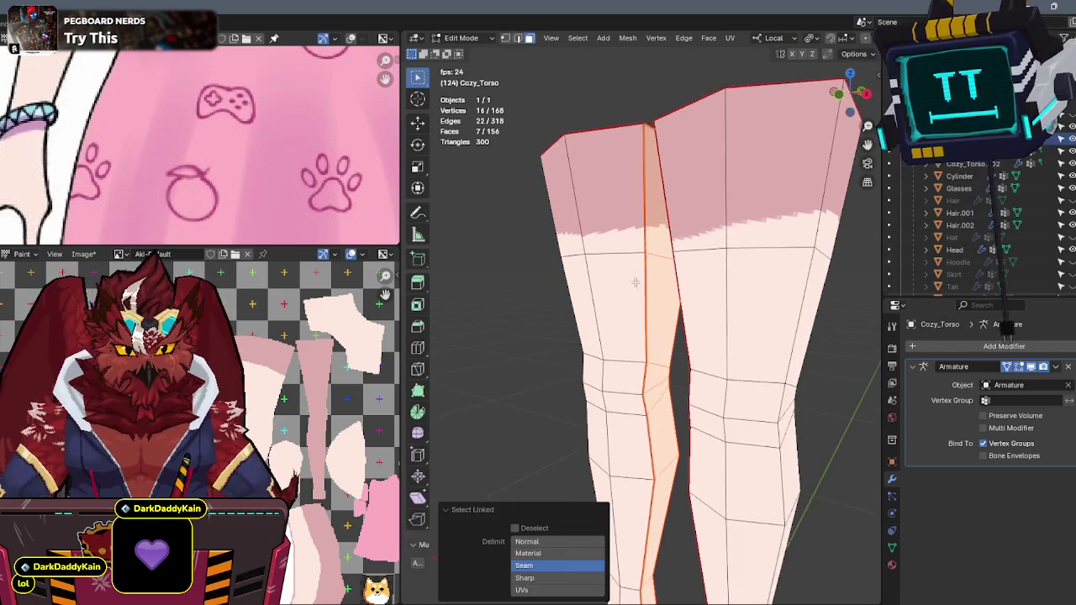
key(Tab)
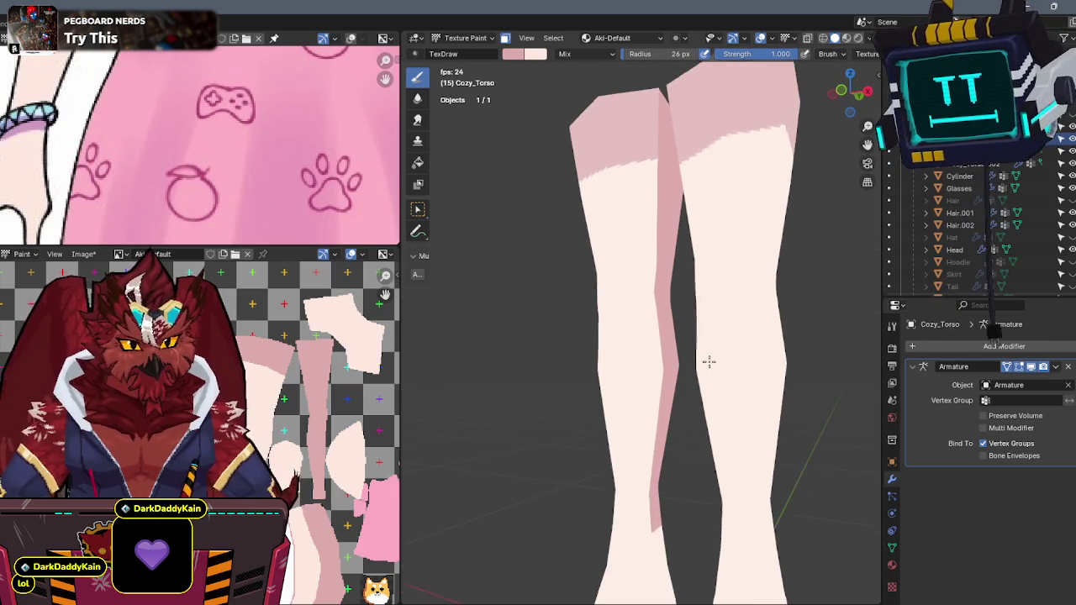
mouse_move(704, 374)
middle_down()
mouse_move(639, 267)
mouse_move(653, 254)
middle_up()
scroll(661, 239, up, 3)
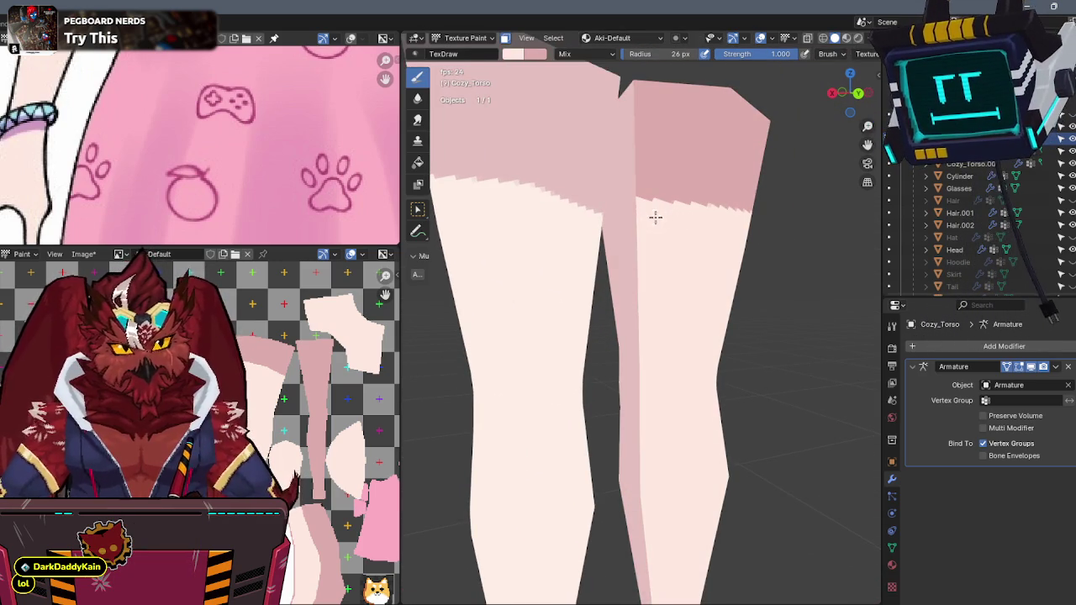
key(KP_1)
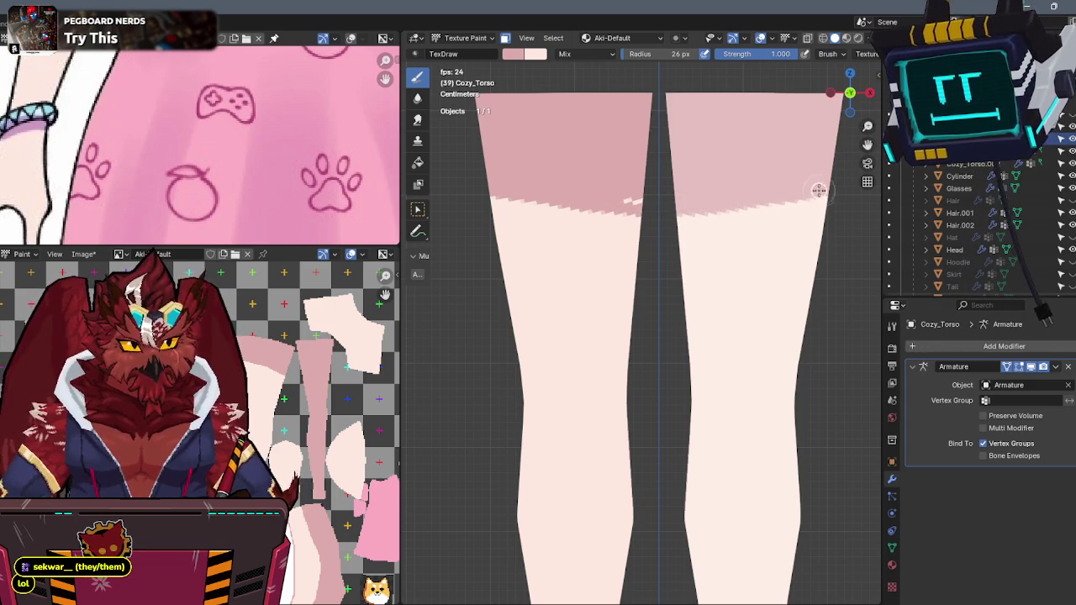
mouse_move(704, 187)
middle_down()
mouse_move(696, 175)
mouse_move(722, 175)
mouse_move(660, 236)
mouse_move(691, 228)
middle_up()
- Save the painted leg texture image with Alt+S and snap to front view
middle_drag(266, 417, 258, 400)
key(alt+s)
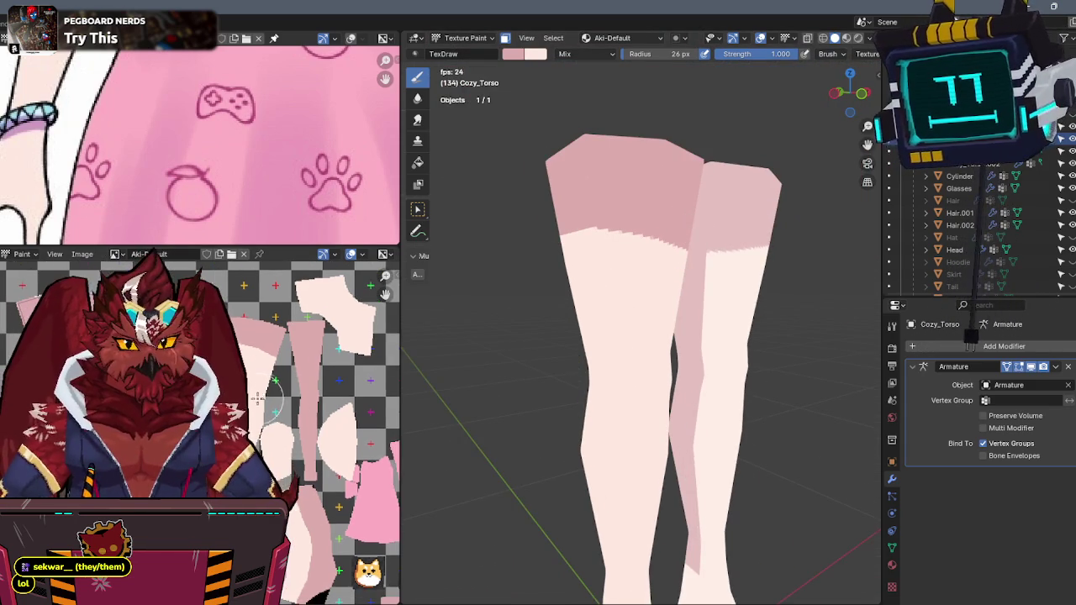
mouse_move(648, 227)
middle_down()
mouse_move(569, 257)
mouse_move(588, 221)
middle_up()
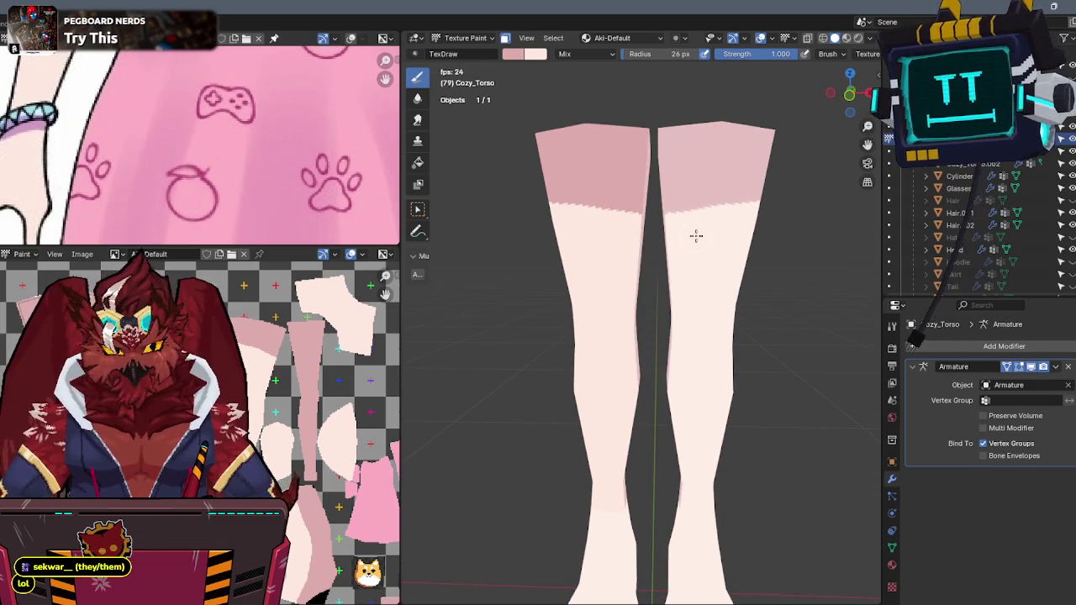
click(850, 93)
scroll(698, 146, up, 3)
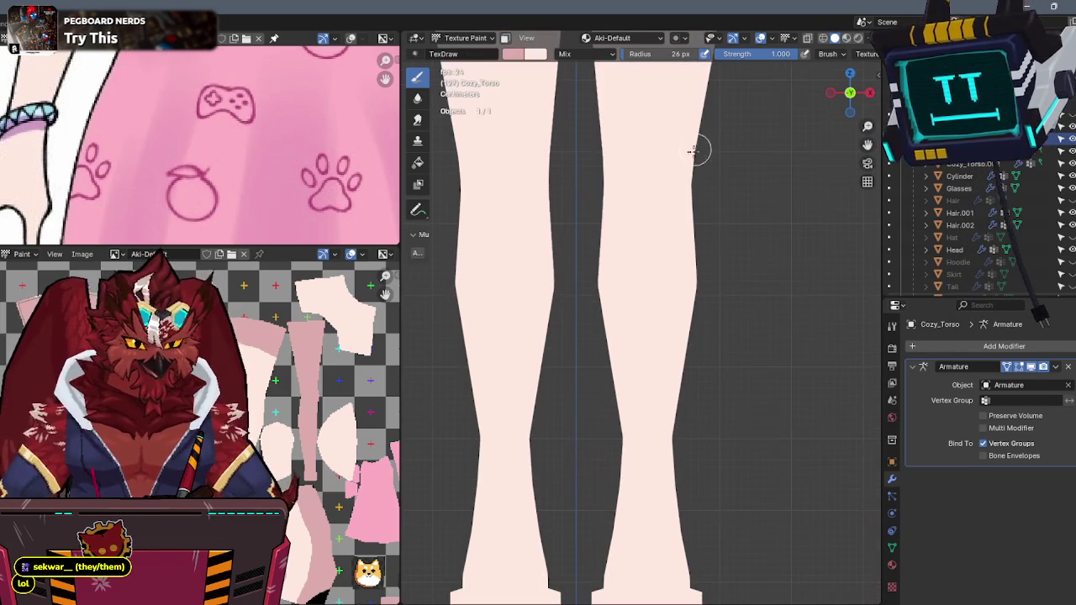
- Enable the Wireframe viewport overlay to show mesh edges over the legs
click(771, 38)
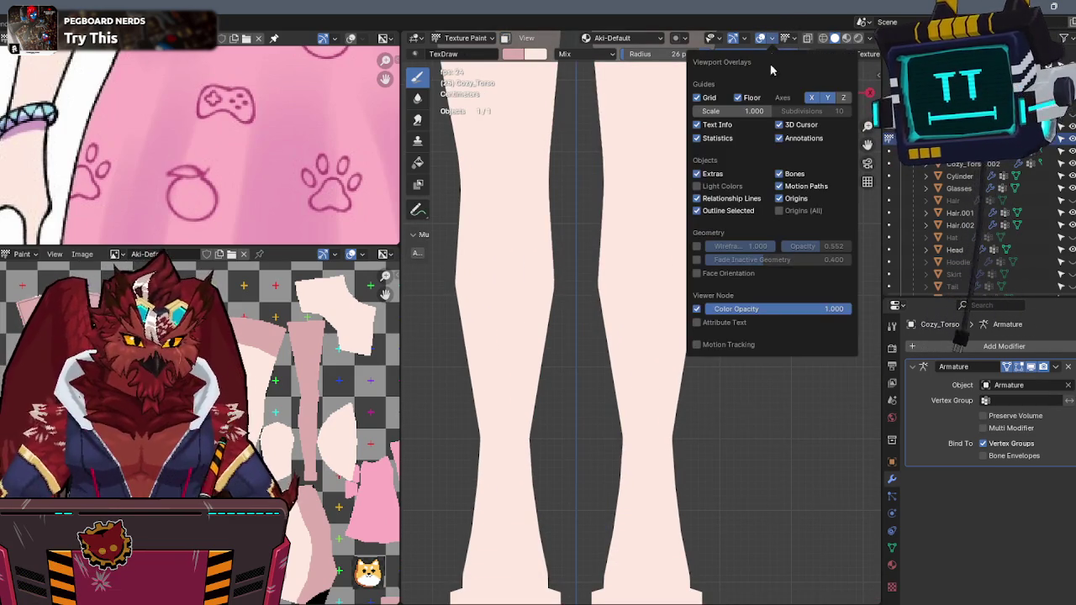
click(697, 246)
scroll(639, 285, up, 2)
scroll(647, 273, up, 2)
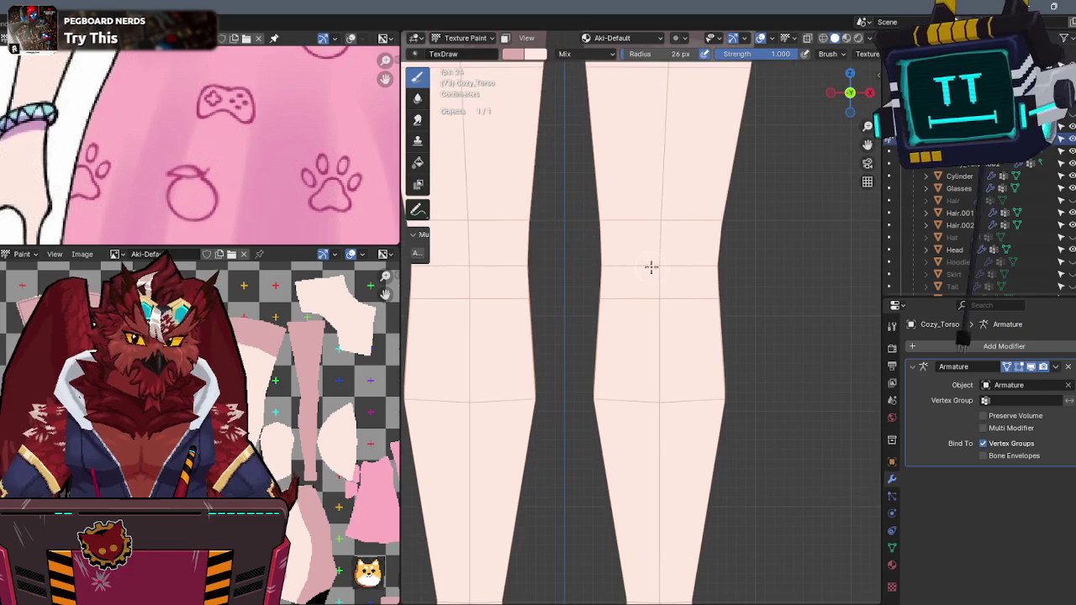
scroll(715, 221, down, 2)
scroll(661, 276, down, 2)
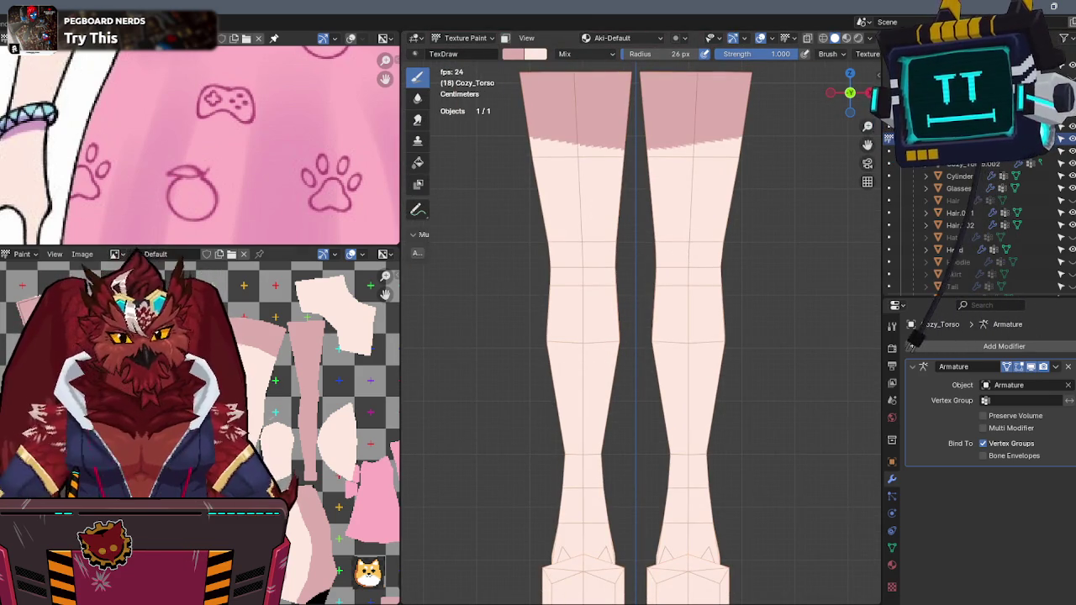
middle_drag(655, 395, 686, 366)
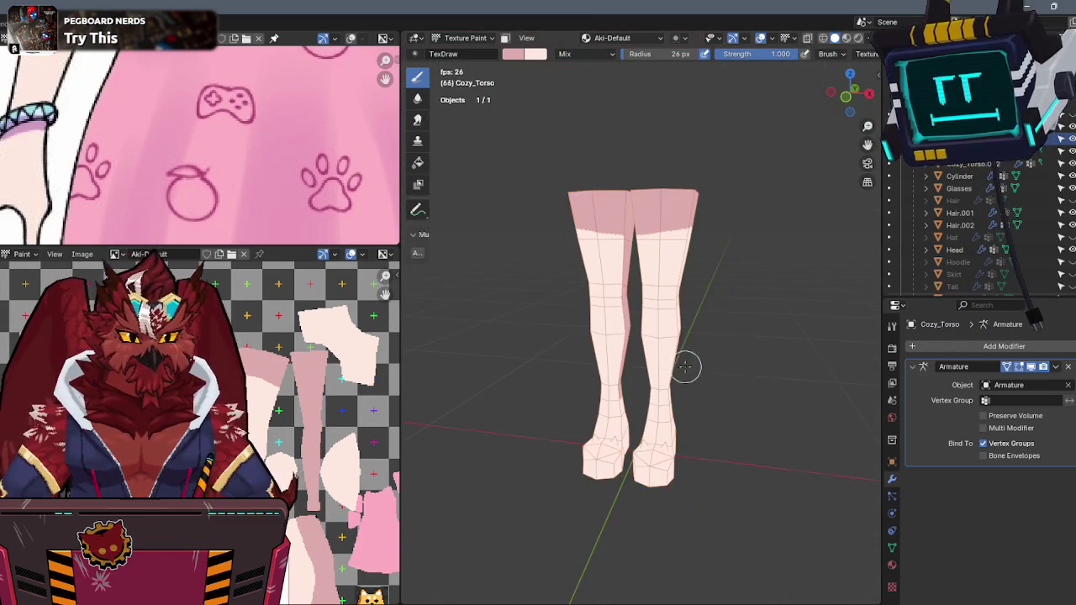
- Exit local view, switch to Object Mode, and select the dress Cozy_Torso.001 in front view
key(KP_Divide)
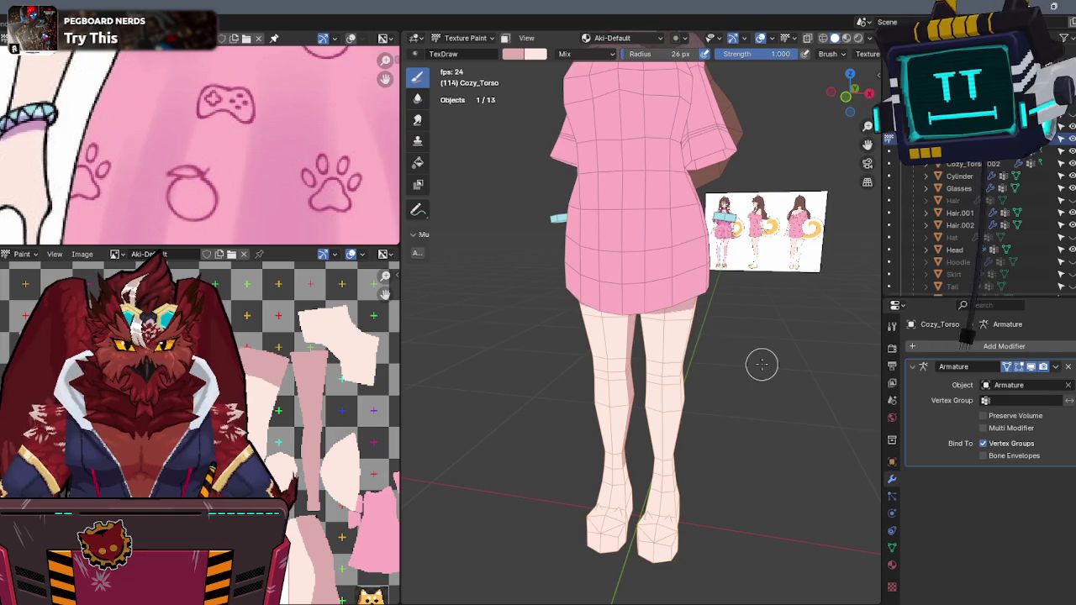
key(ctrl+Tab)
click(686, 272)
key(KP_1)
scroll(717, 308, up, 2)
scroll(717, 307, up, 2)
mouse_move(717, 308)
shift+middle_down()
mouse_move(625, 286)
mouse_move(652, 273)
mouse_move(735, 267)
shift+middle_up()
- Switch the dress to Texture Paint mode and frame the torso in front view
key(ctrl+Tab)
click(723, 258)
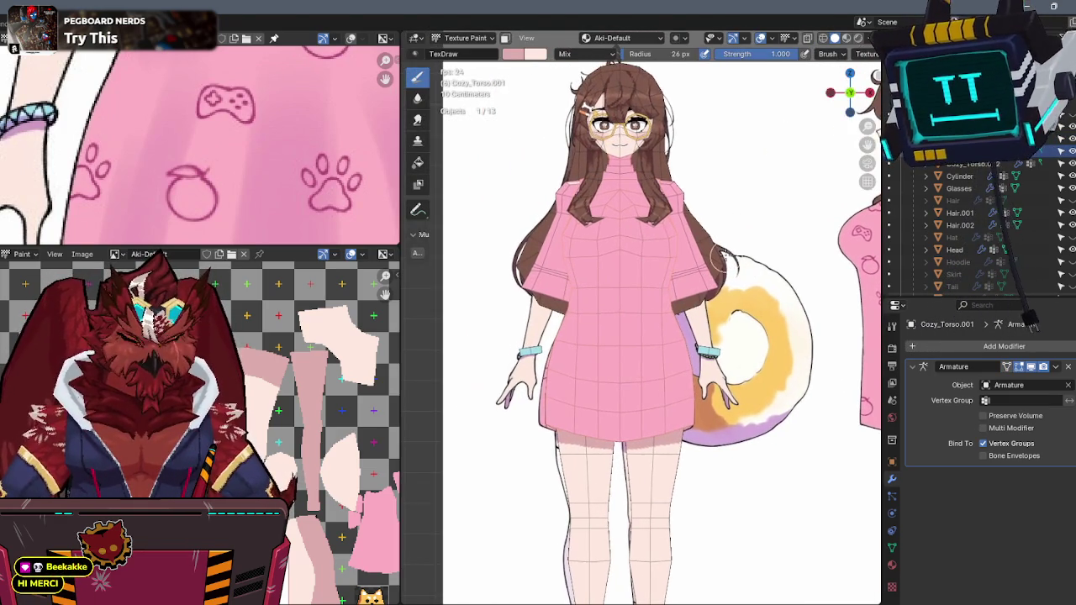
shift+middle_drag(620, 252, 757, 220)
scroll(642, 243, up, 2)
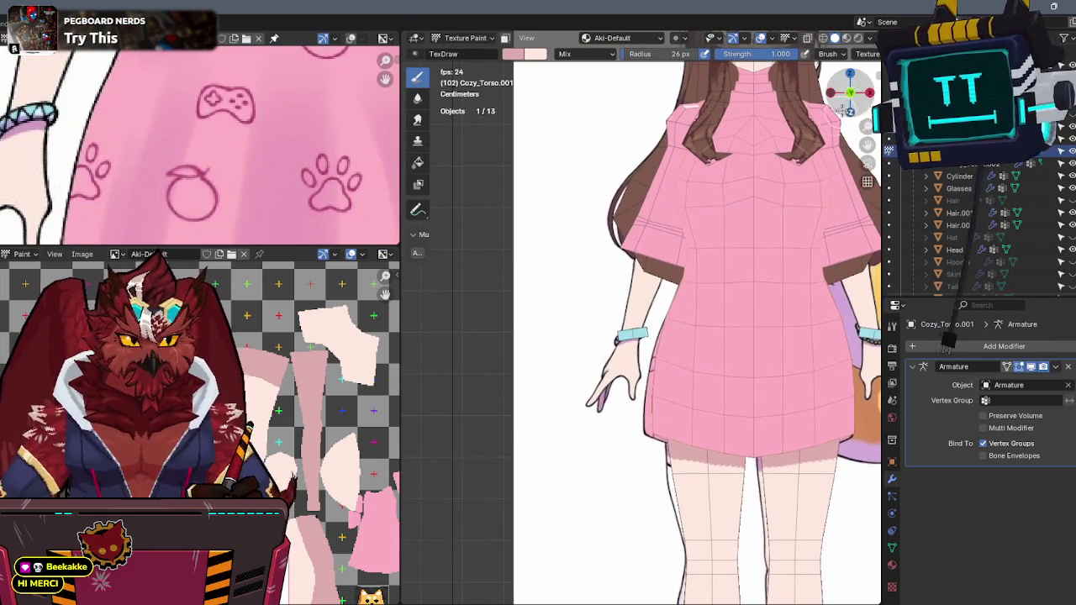
middle_drag(837, 114, 734, 206)
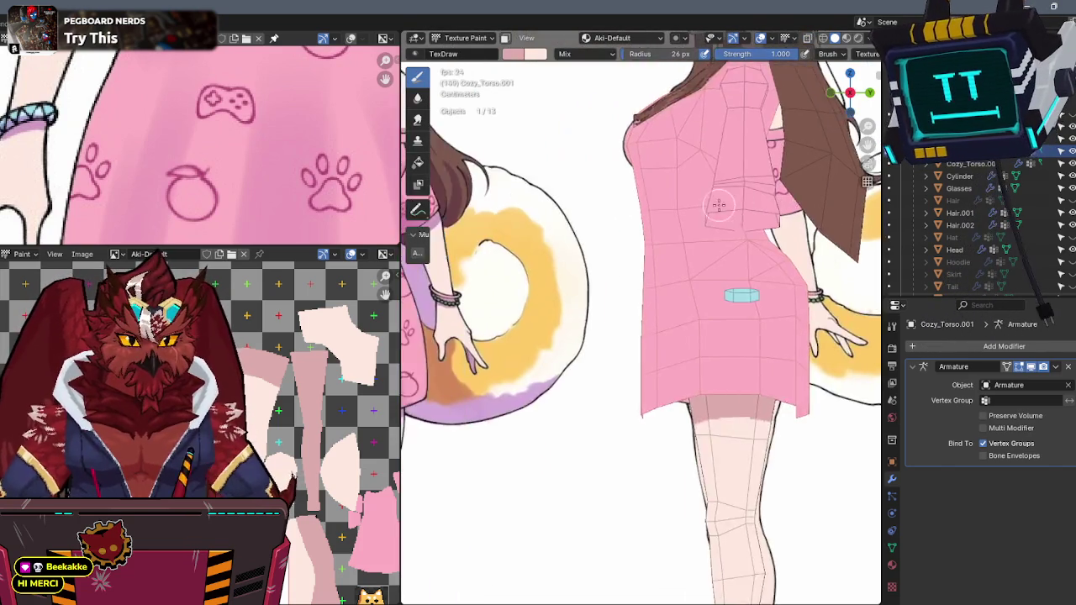
key(KP_1)
scroll(639, 185, up, 4)
scroll(625, 165, up, 2)
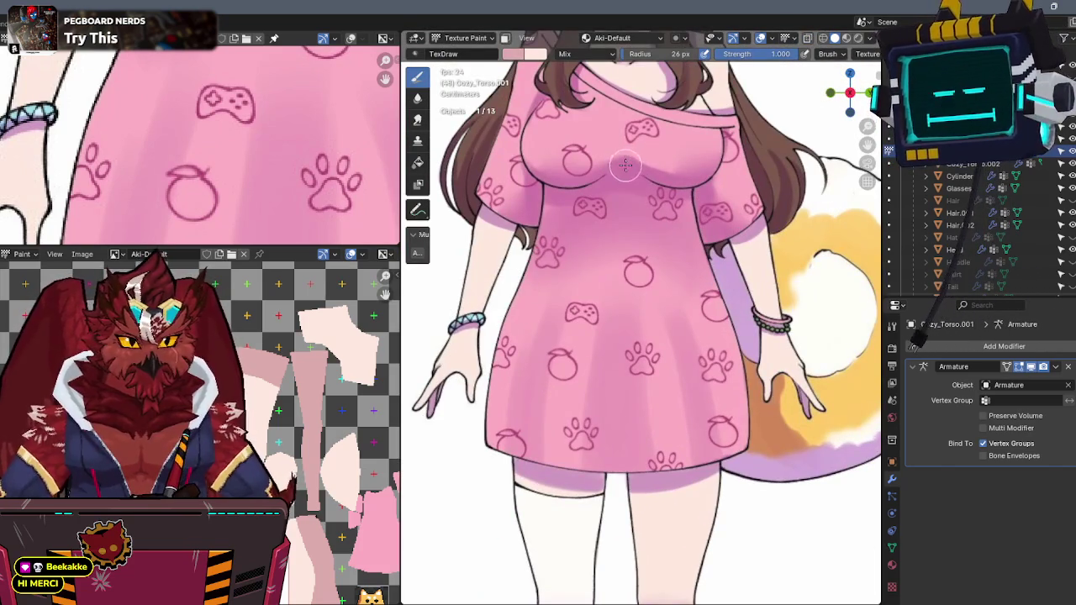
- Compare the torso against the reference by toggling X-ray from front and side views
key(KP_3)
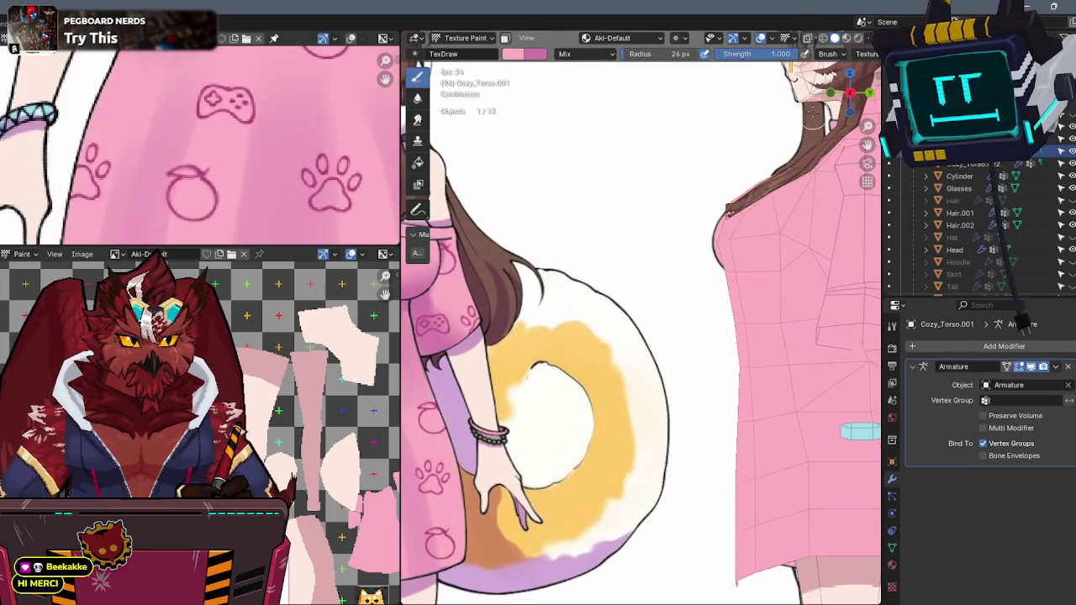
mouse_move(812, 117)
middle_down()
mouse_move(762, 221)
mouse_move(625, 247)
middle_up()
scroll(626, 247, up, 1)
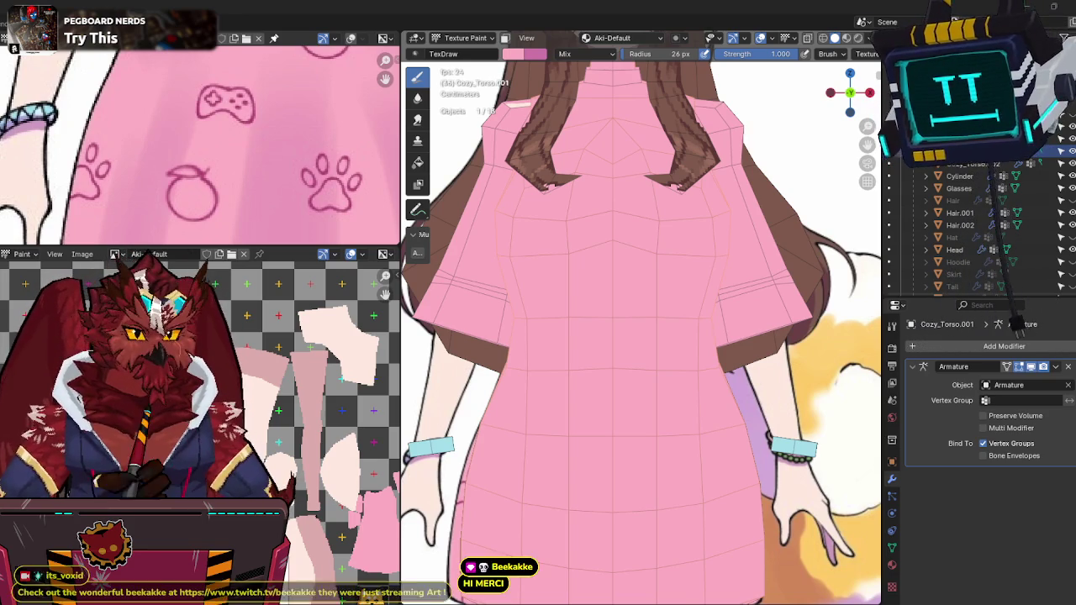
key(alt+z)
key(alt+z)
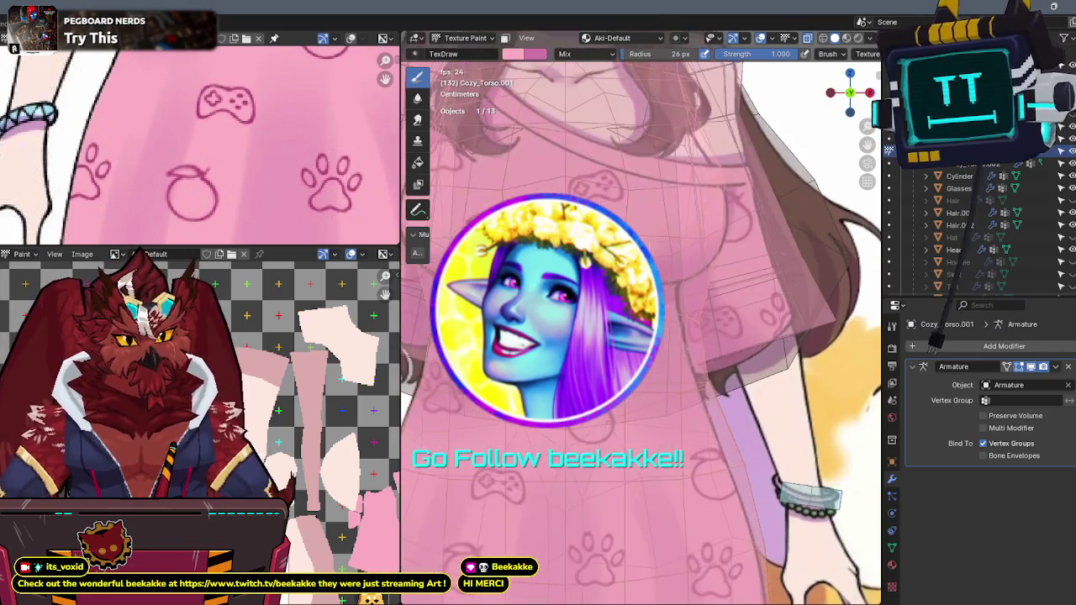
key(alt+z)
key(alt+z)
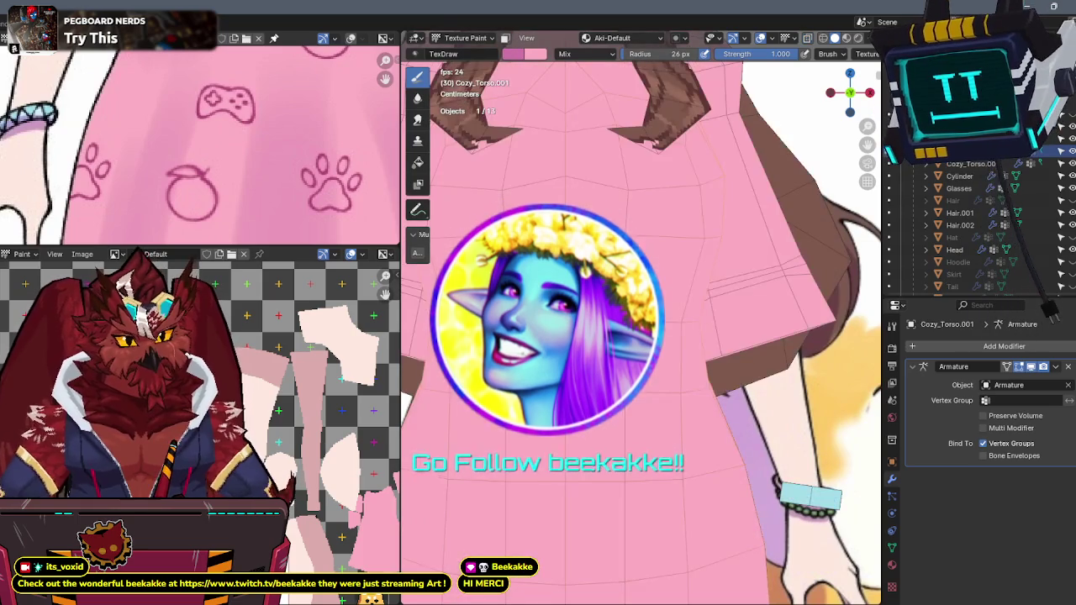
key(alt+z)
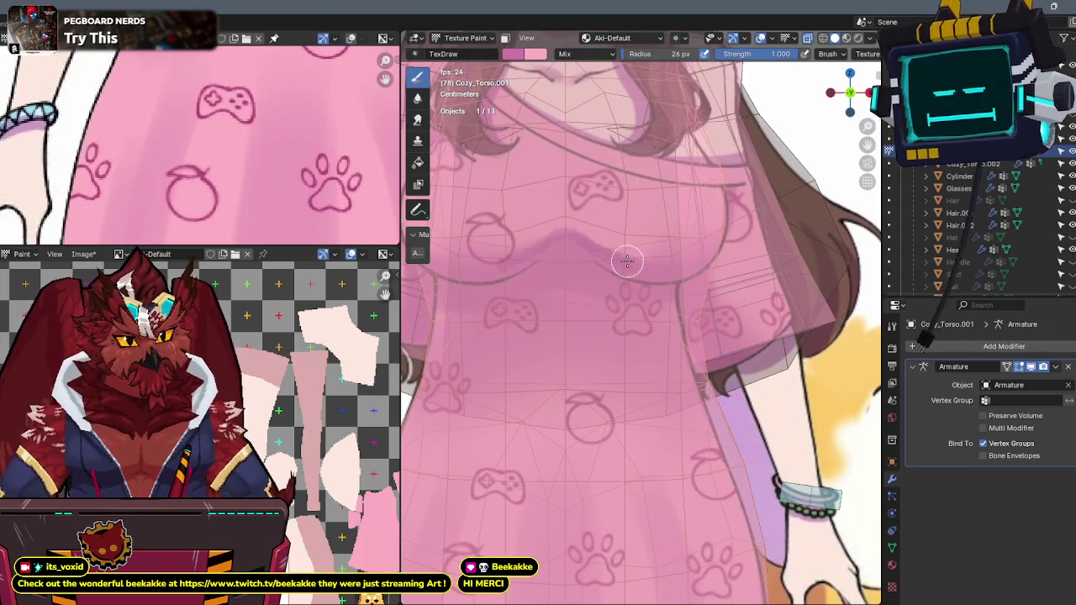
key(alt+z)
scroll(711, 257, down, 4)
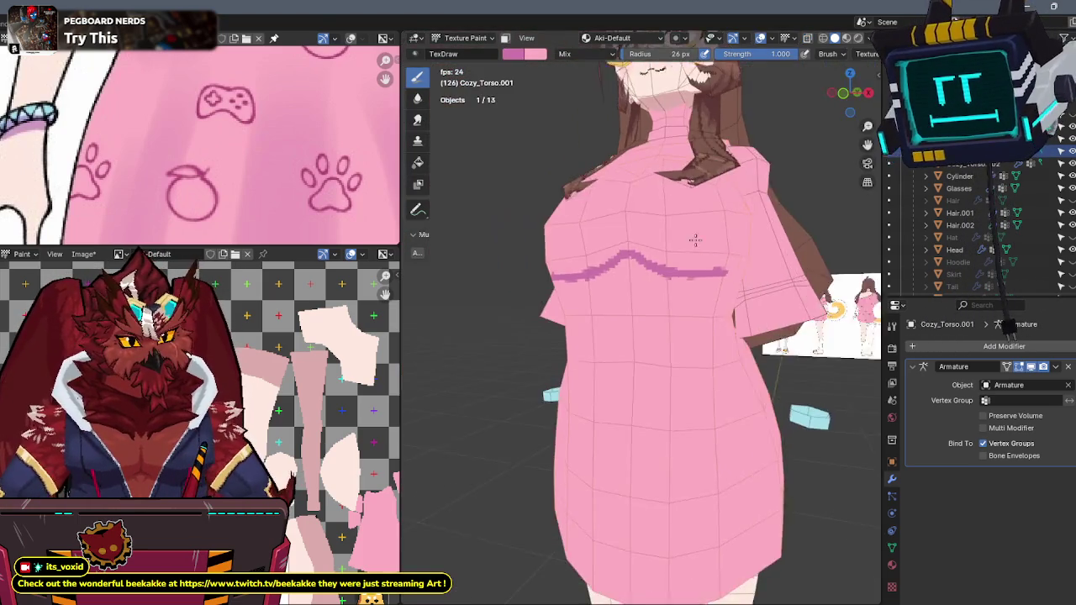
scroll(698, 235, down, 2)
middle_drag(703, 263, 670, 296)
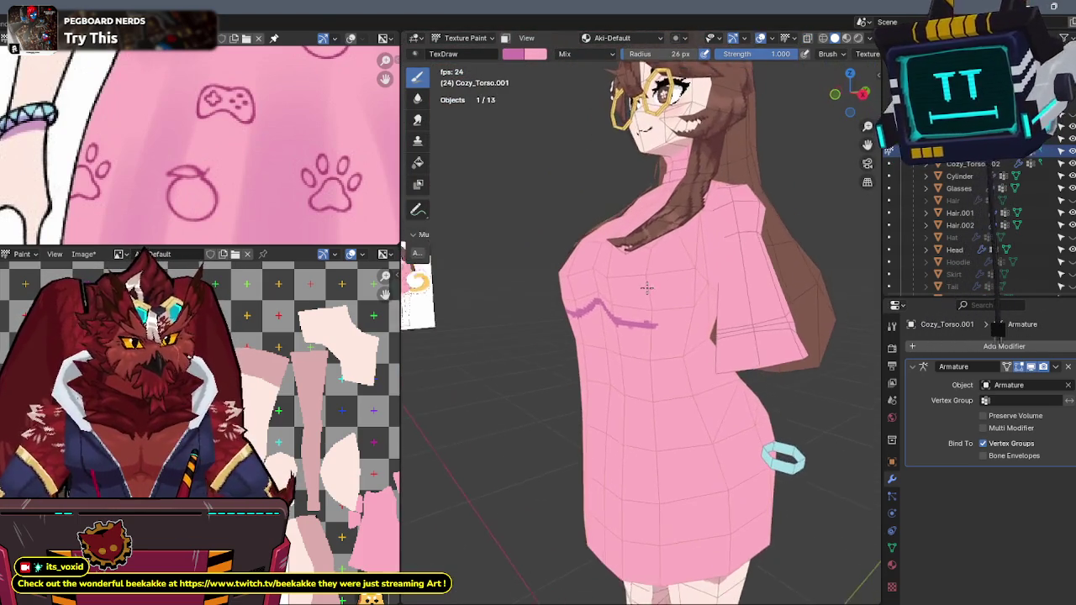
scroll(671, 296, up, 4)
key(alt+z)
key(alt+z)
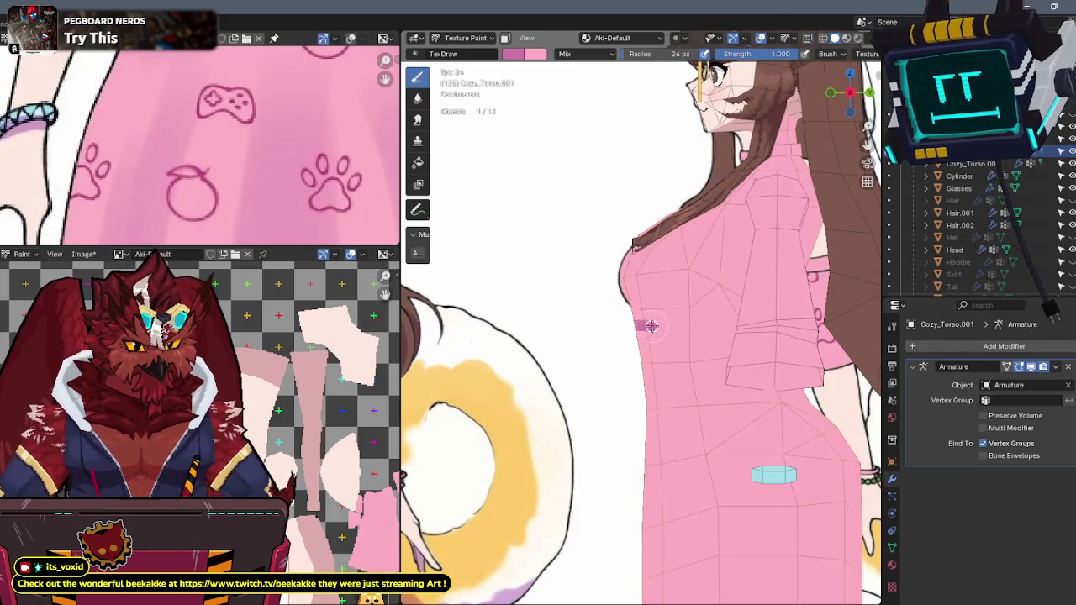
key(alt+z)
key(alt+z)
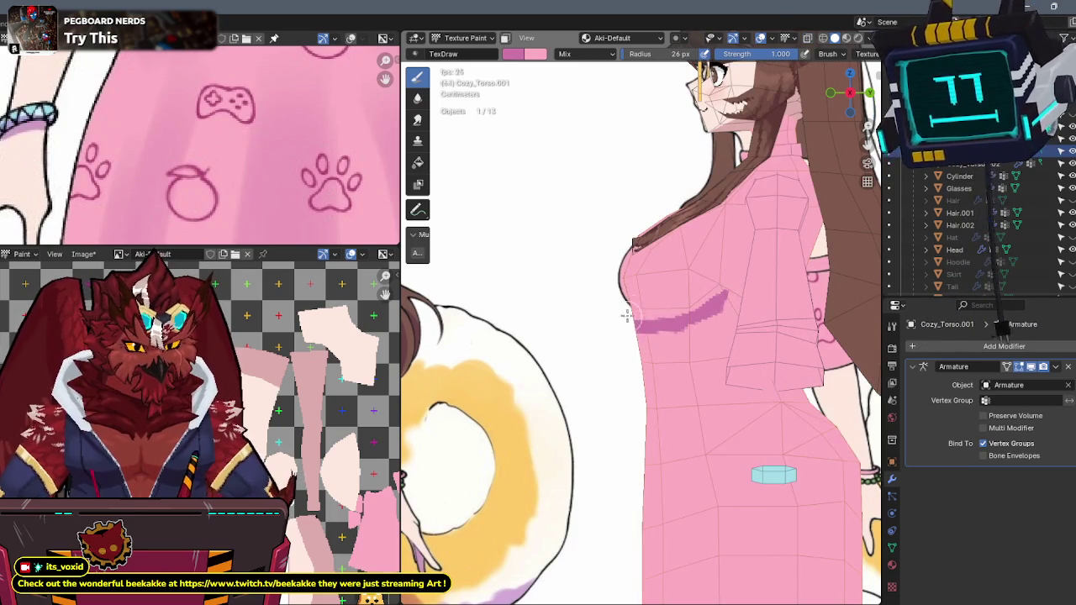
middle_drag(622, 318, 571, 315)
- Paint a darker pink band across the dress under the chest
mouse_move(565, 322)
mouse_down()
mouse_move(579, 342)
mouse_move(569, 360)
mouse_up()
click(848, 93)
key(alt+z)
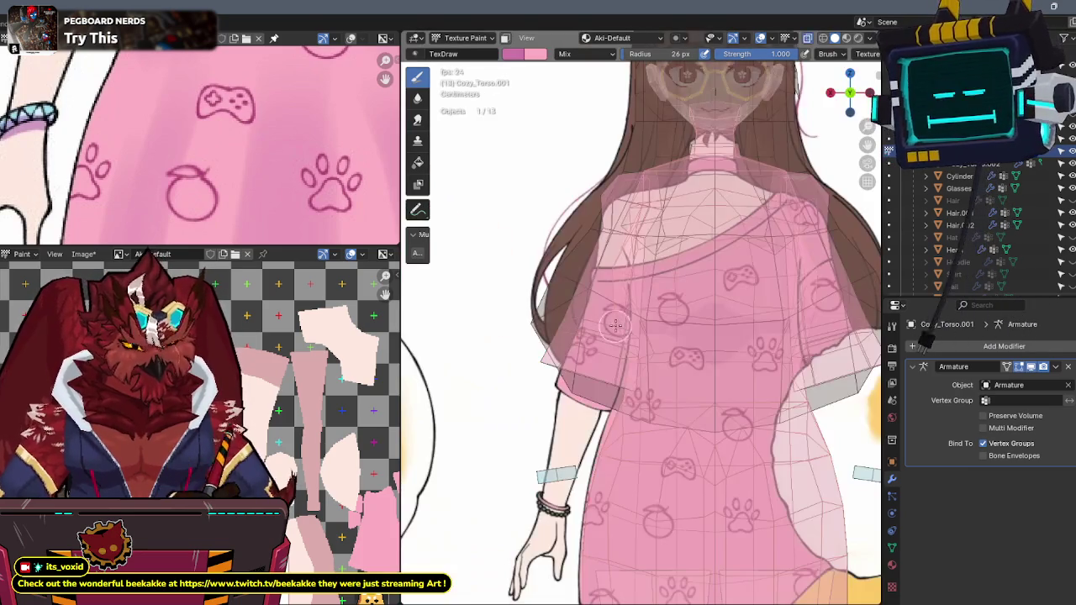
click(831, 91)
middle_drag(761, 163, 599, 271)
key(alt+z)
key(alt+z)
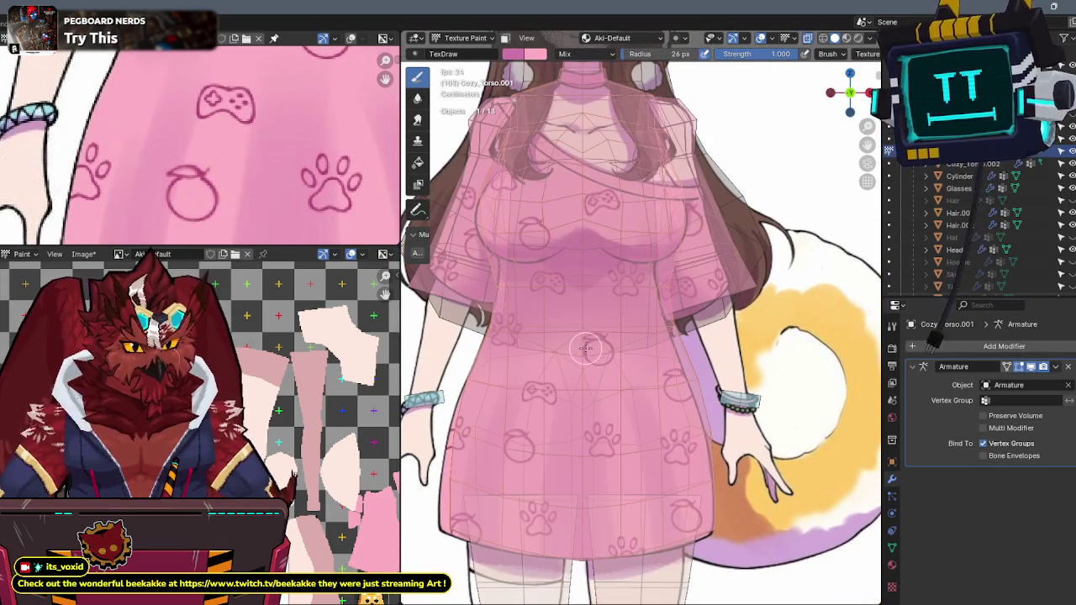
key(alt+z)
mouse_move(596, 340)
mouse_down()
mouse_move(681, 320)
mouse_move(596, 328)
mouse_up()
mouse_move(703, 303)
mouse_down()
mouse_move(579, 297)
mouse_move(648, 264)
mouse_move(716, 261)
mouse_up()
- Darken the lighter patches beside the band and along its top edge
mouse_move(708, 240)
middle_down()
mouse_move(732, 224)
mouse_move(598, 225)
middle_up()
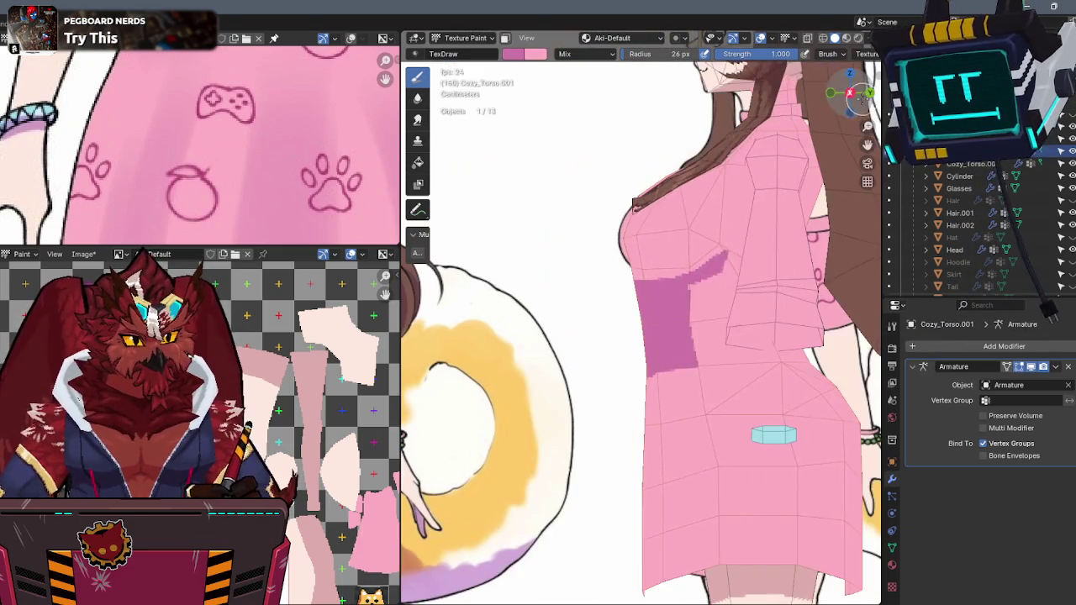
scroll(599, 226, up, 2)
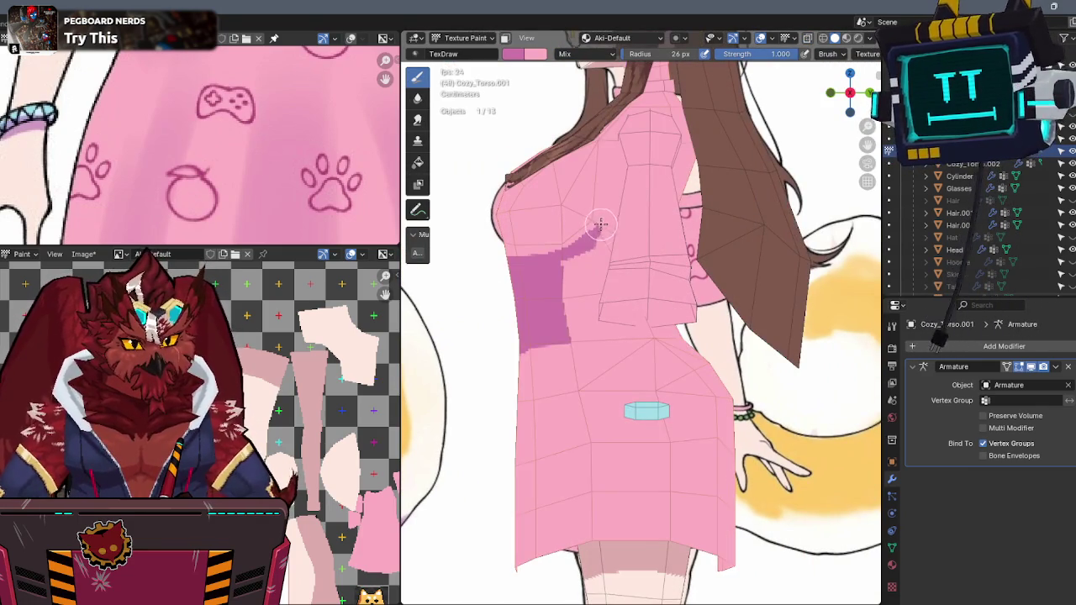
key(alt+z)
scroll(577, 223, up, 1)
shift+middle_drag(577, 223, 627, 252)
key(alt+z)
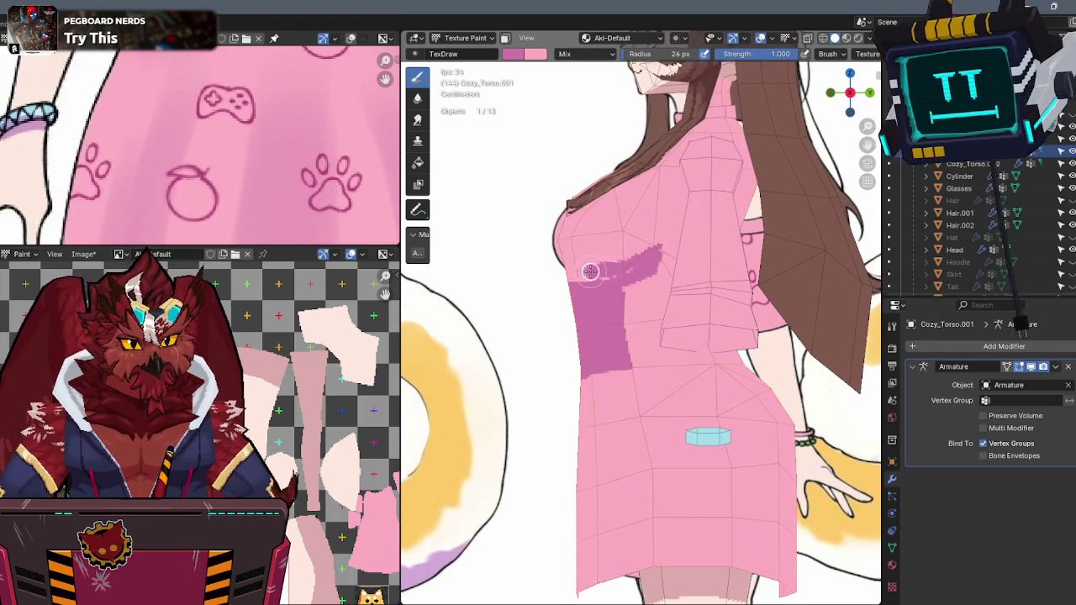
drag(594, 270, 572, 274)
middle_drag(620, 249, 710, 253)
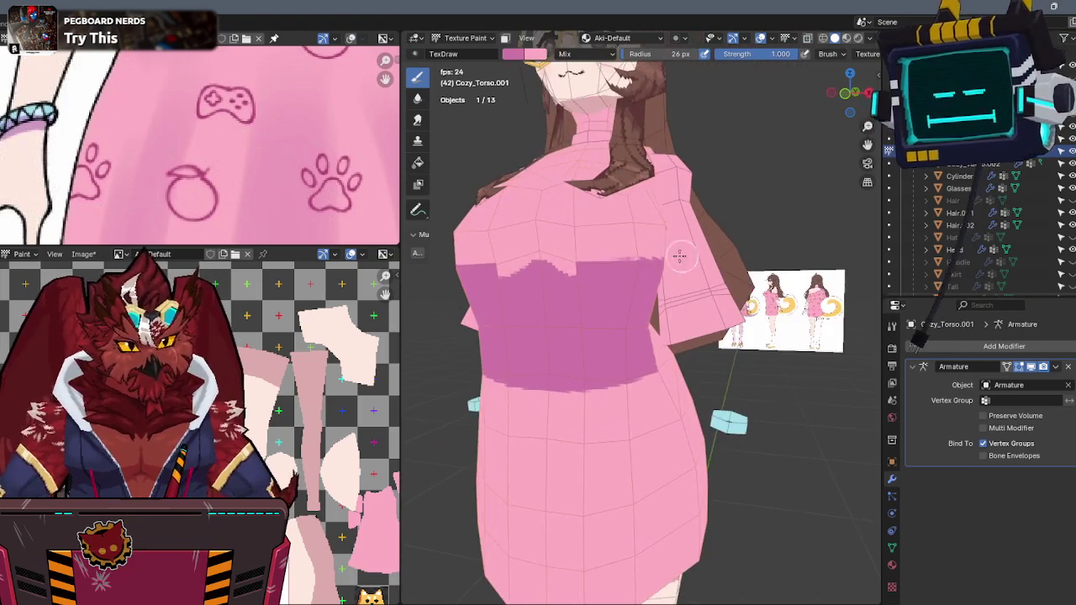
mouse_move(558, 264)
mouse_down()
mouse_move(581, 273)
mouse_move(571, 257)
mouse_up()
- Paint a diagonal dark pink shading stroke running down the torso's side
mouse_move(639, 263)
middle_down()
mouse_move(571, 266)
mouse_move(655, 250)
middle_up()
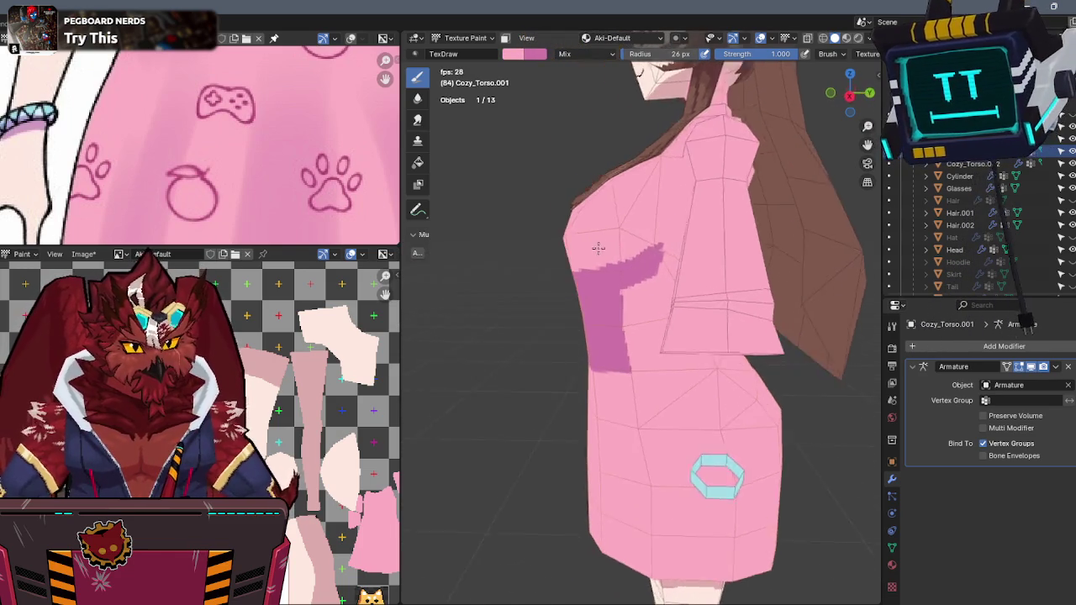
mouse_move(659, 277)
mouse_down()
mouse_move(642, 338)
mouse_move(612, 316)
mouse_up()
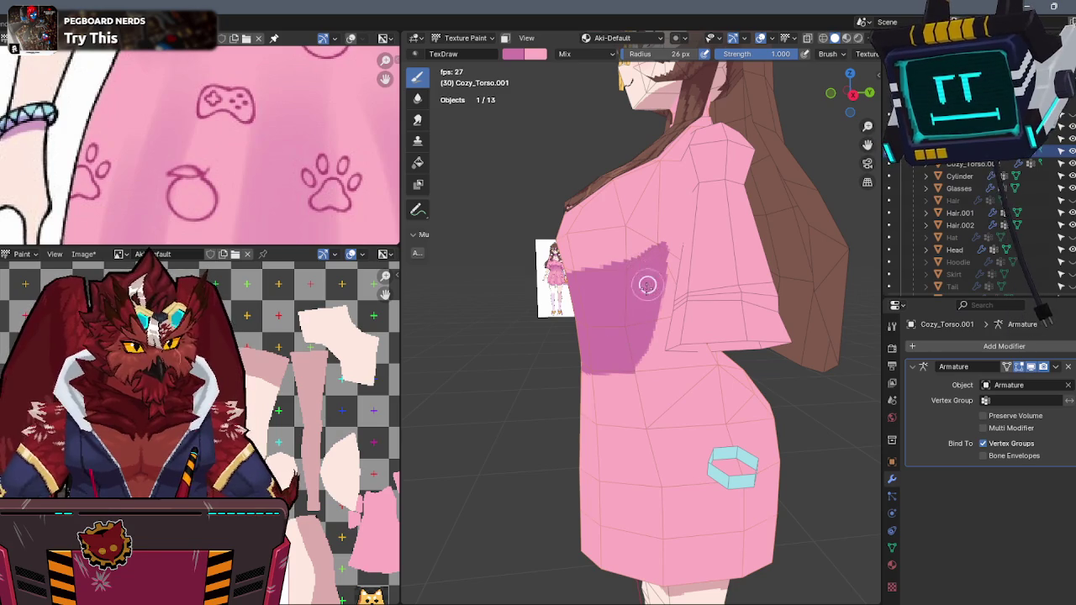
mouse_move(597, 378)
middle_down()
mouse_move(651, 350)
mouse_move(623, 243)
middle_up()
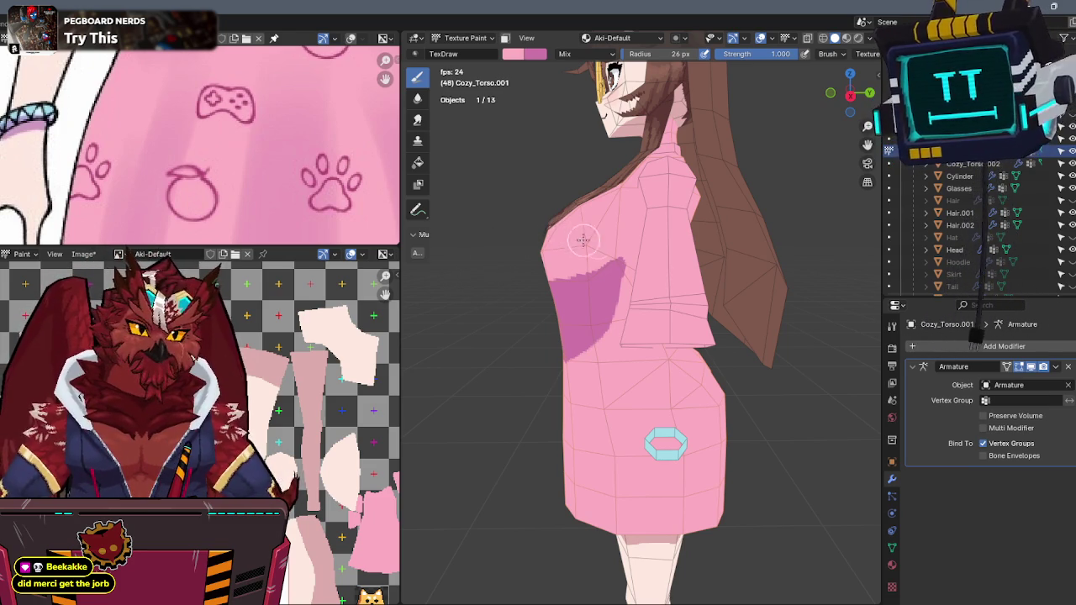
scroll(622, 239, up, 2)
scroll(635, 210, up, 1)
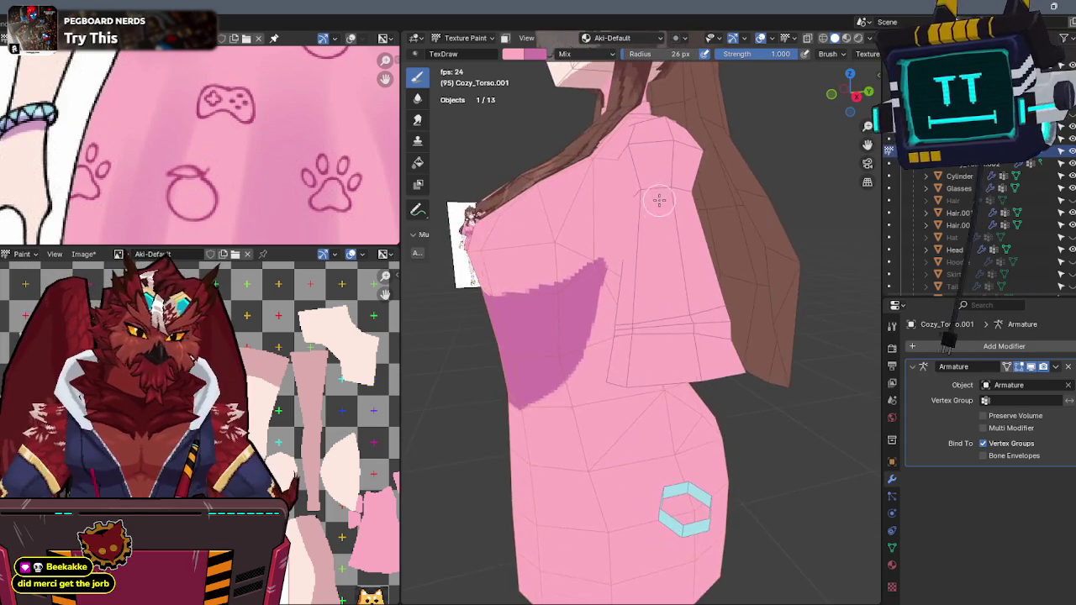
scroll(654, 211, up, 2)
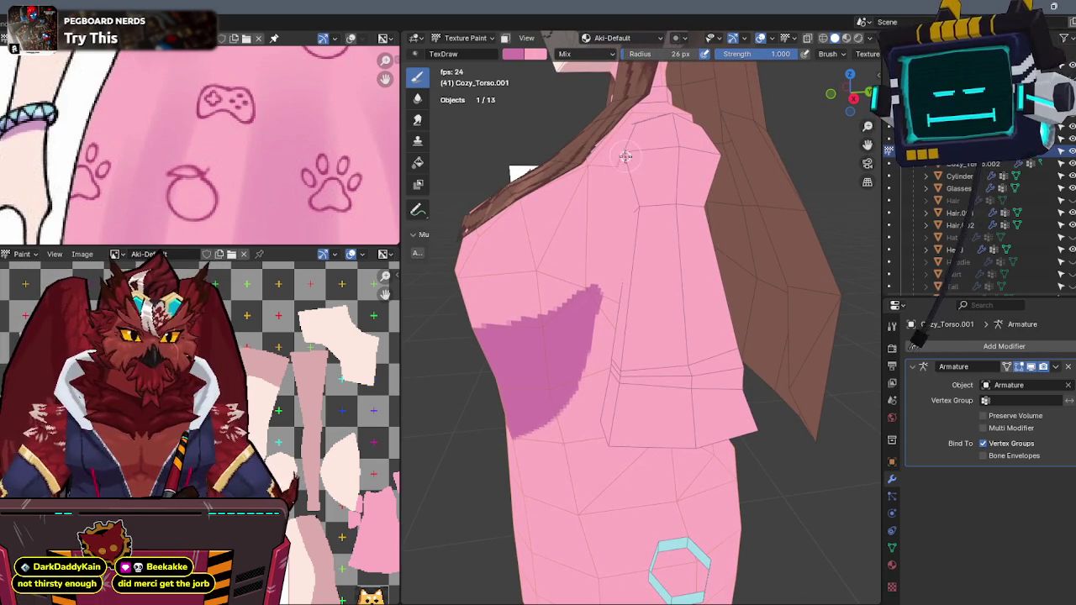
drag(615, 205, 615, 225)
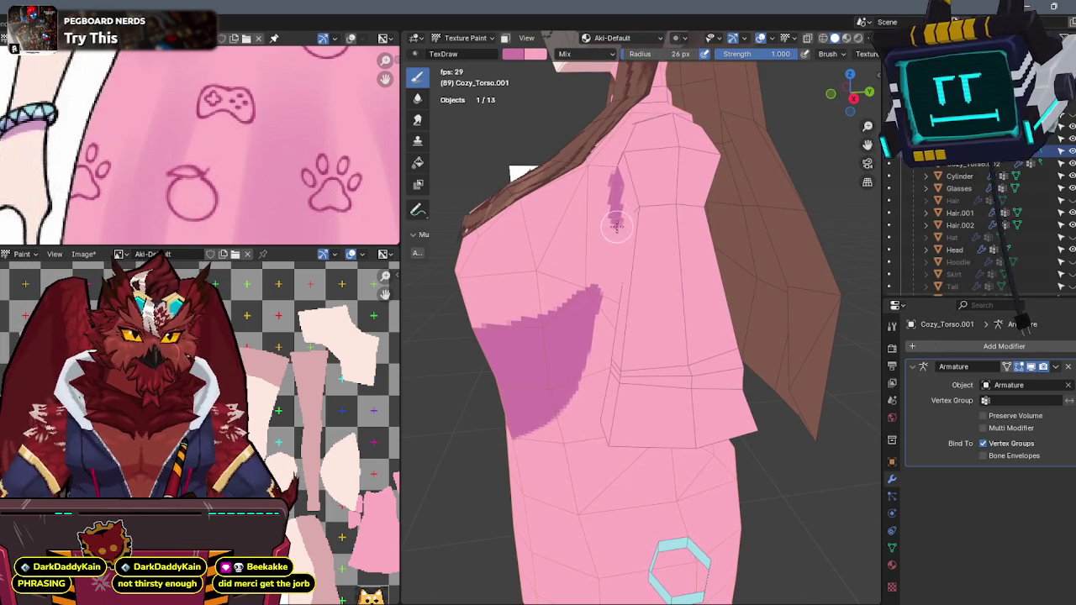
- Isolate the torso, dab dark pink near the armpit, and connect it down to the lower shading
key(shift+h)
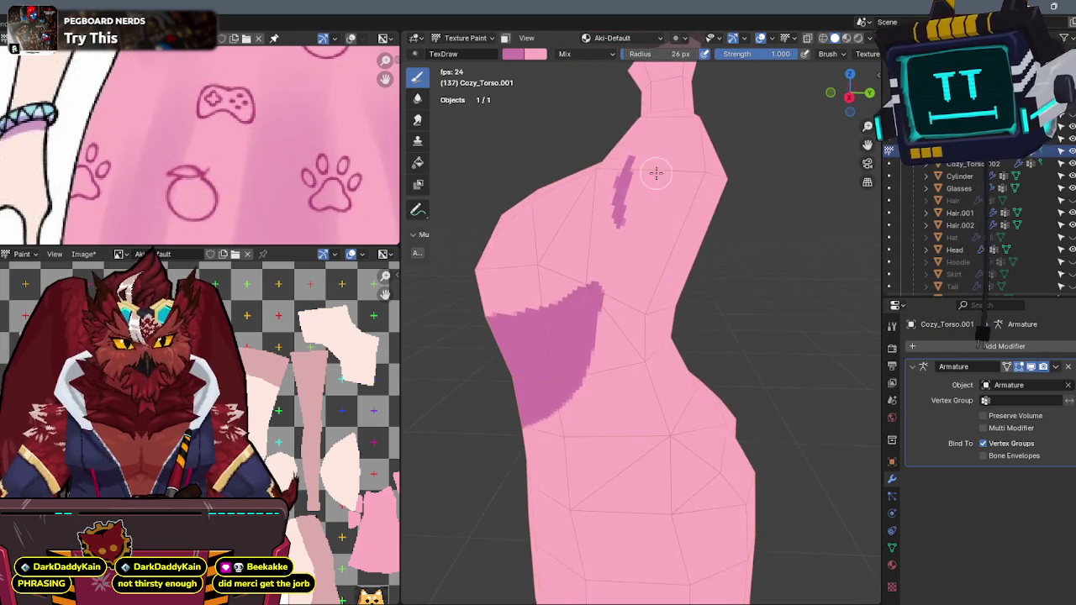
drag(636, 150, 619, 170)
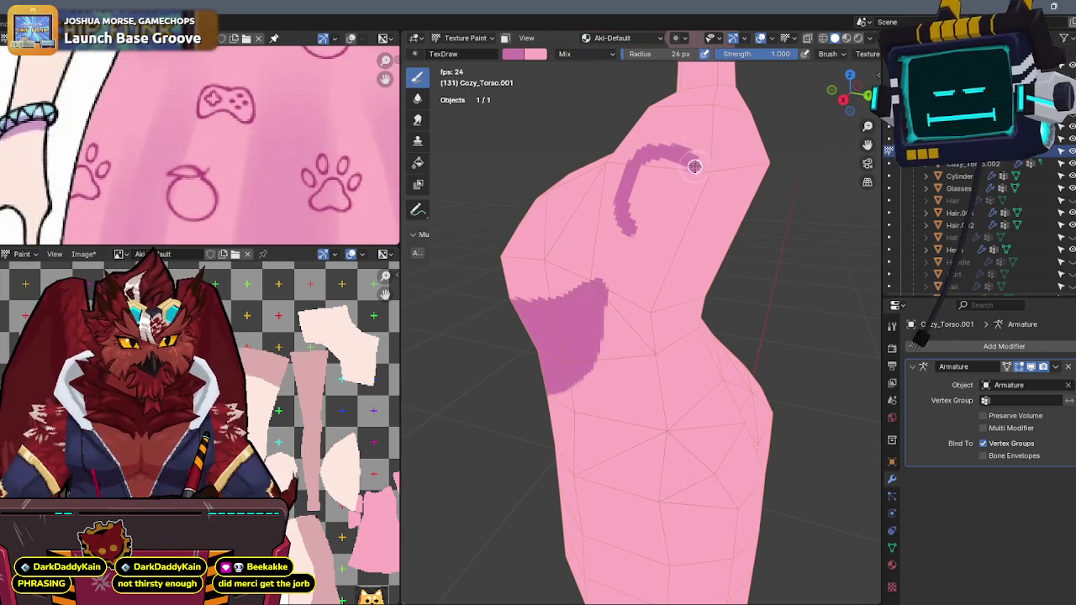
mouse_move(691, 195)
mouse_down()
mouse_move(672, 221)
mouse_move(633, 229)
mouse_up()
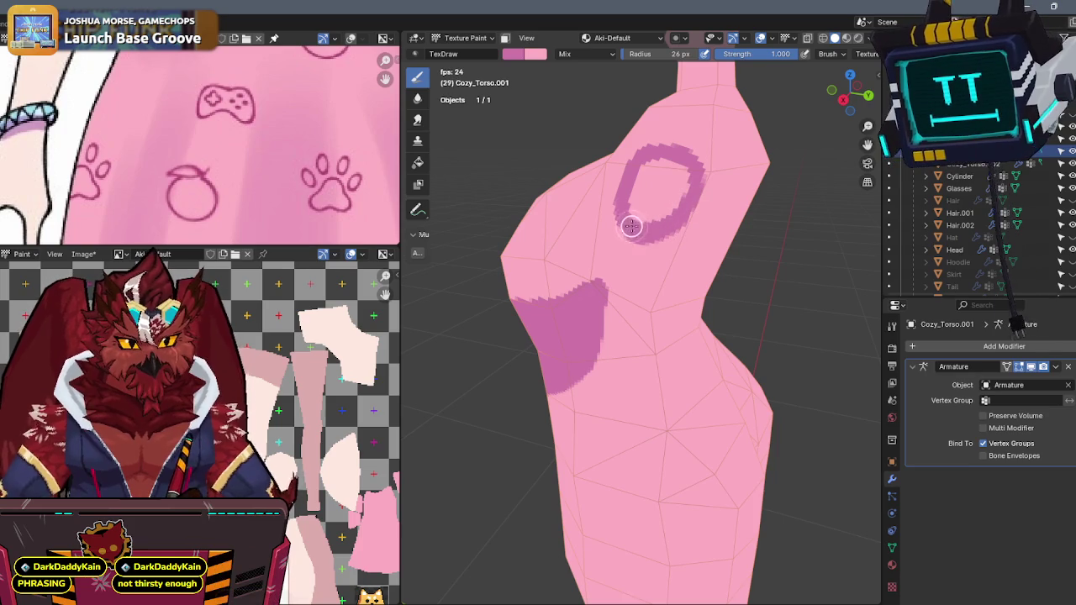
key(KP_Divide)
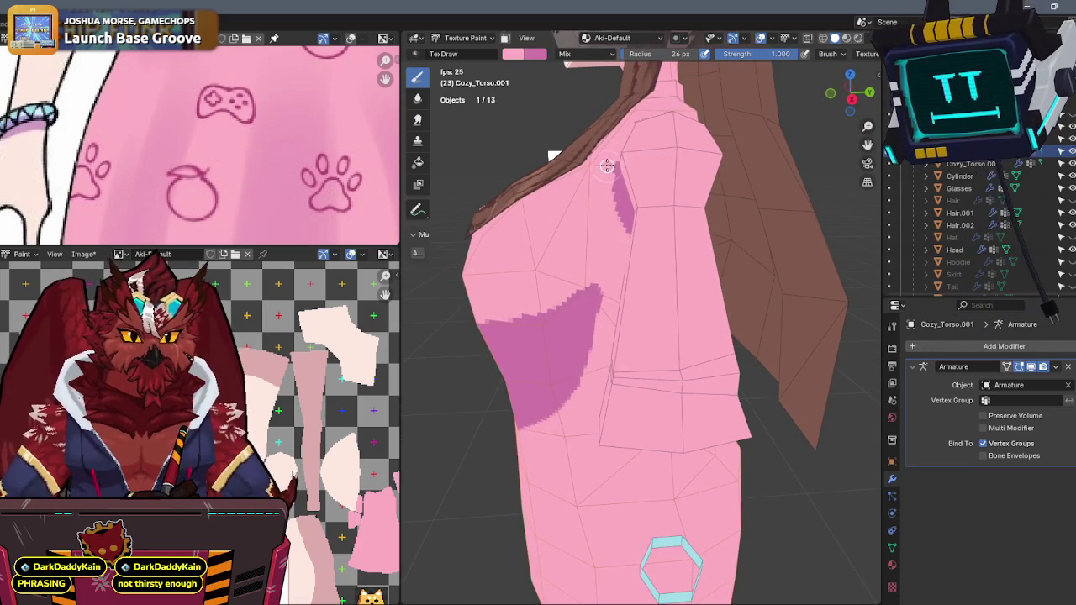
key(KP_Divide)
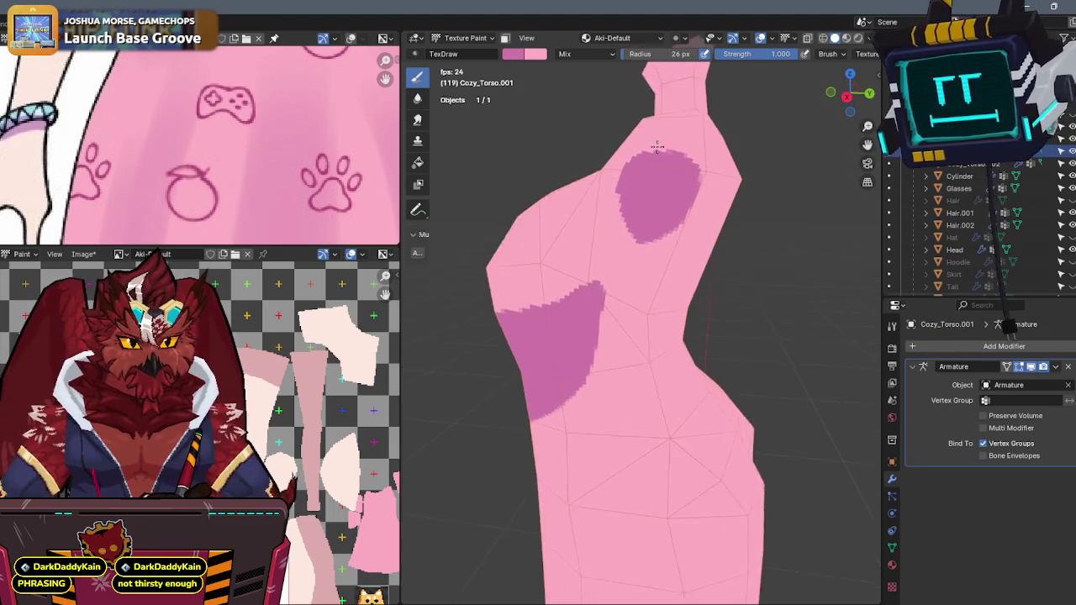
drag(616, 196, 613, 228)
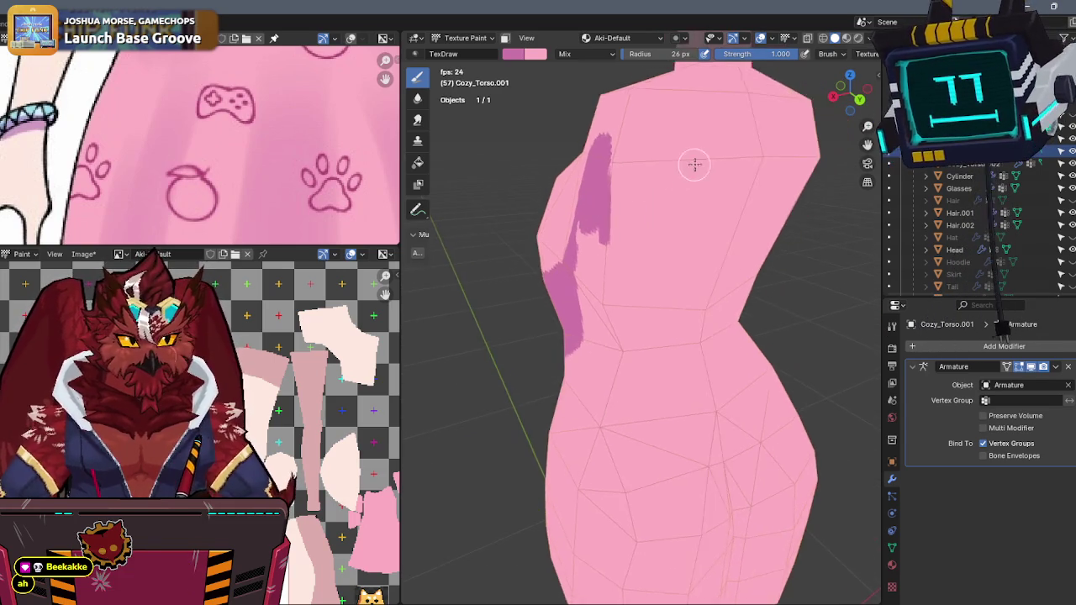
key(KP_1)
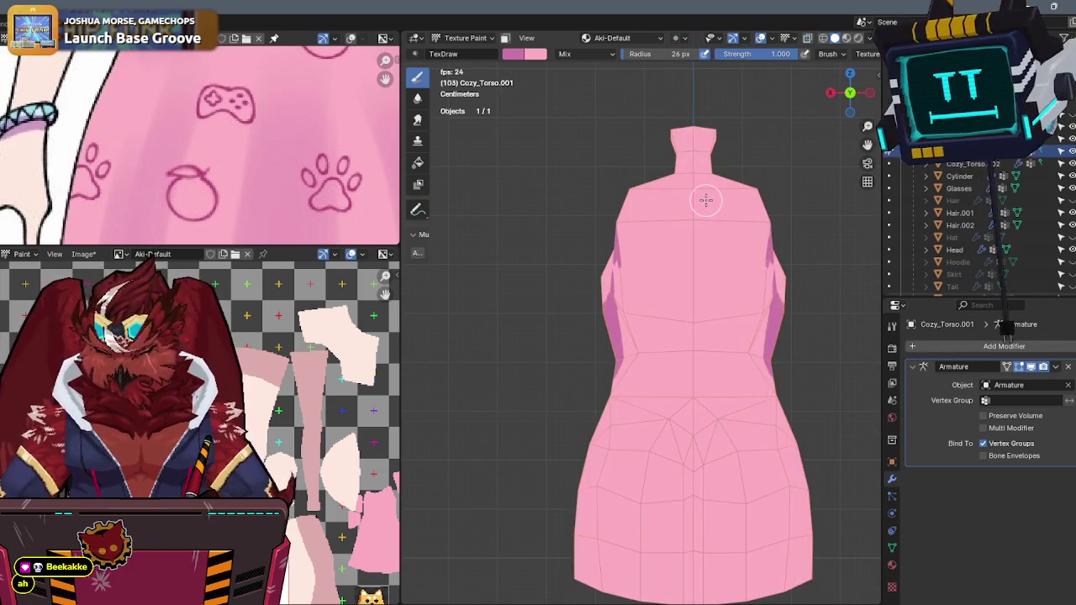
- Check the whole character from front and back, toggling local view on the torso
key(KP_Divide)
key(KP_1)
scroll(604, 220, up, 3)
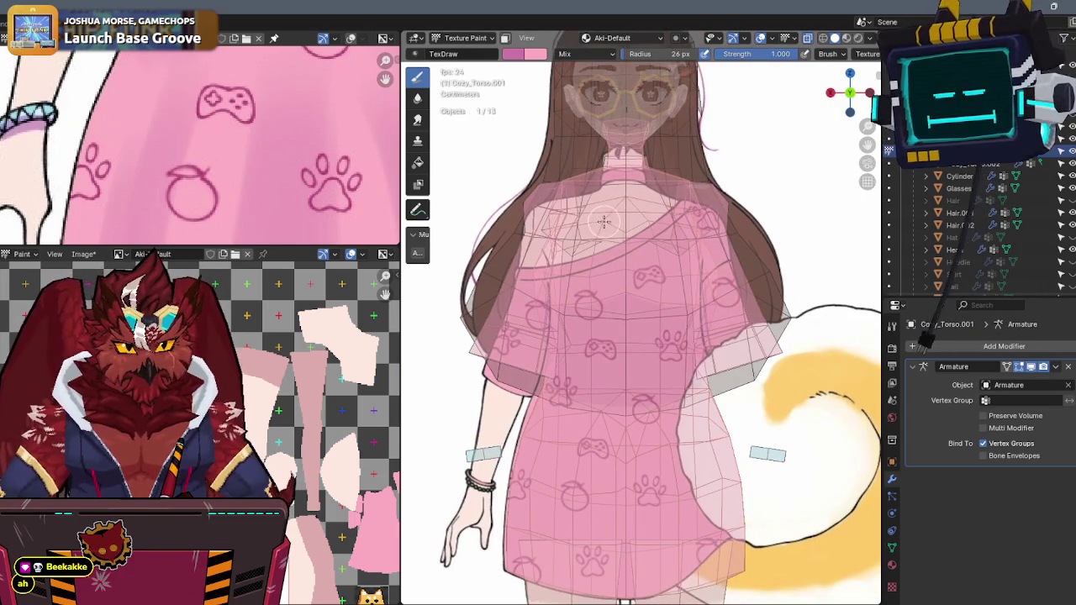
key(ctrl+KP_1)
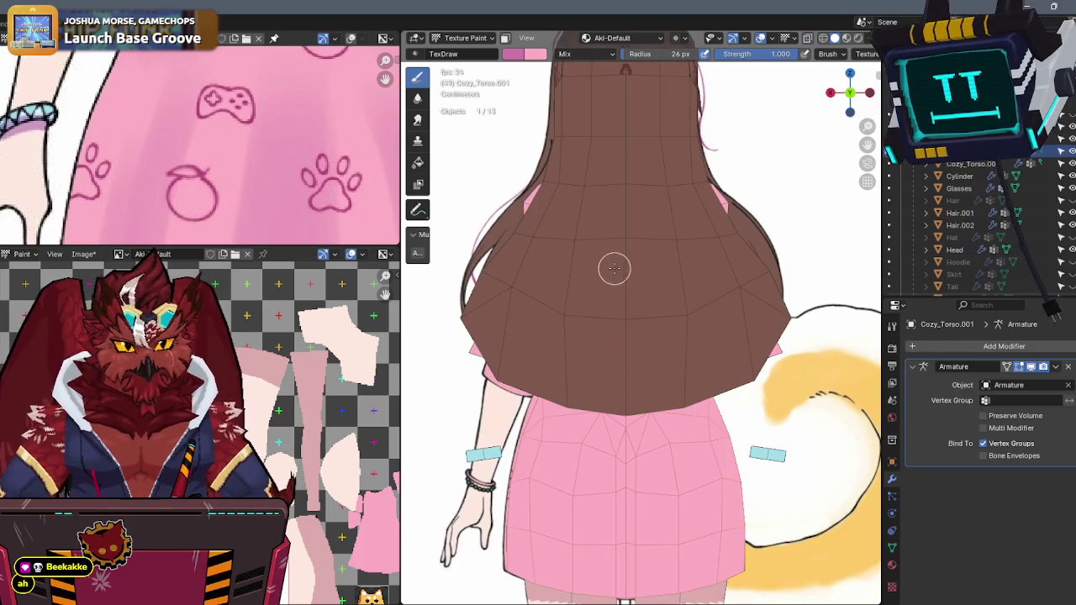
scroll(615, 269, down, 3)
key(KP_Divide)
middle_drag(638, 244, 656, 221)
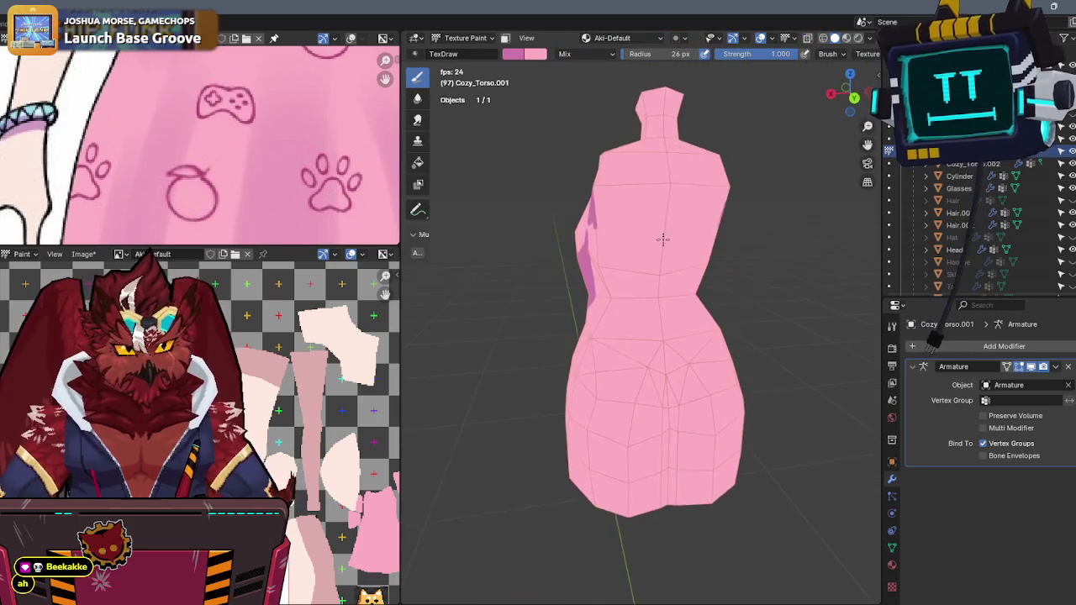
scroll(974, 227, down, 5)
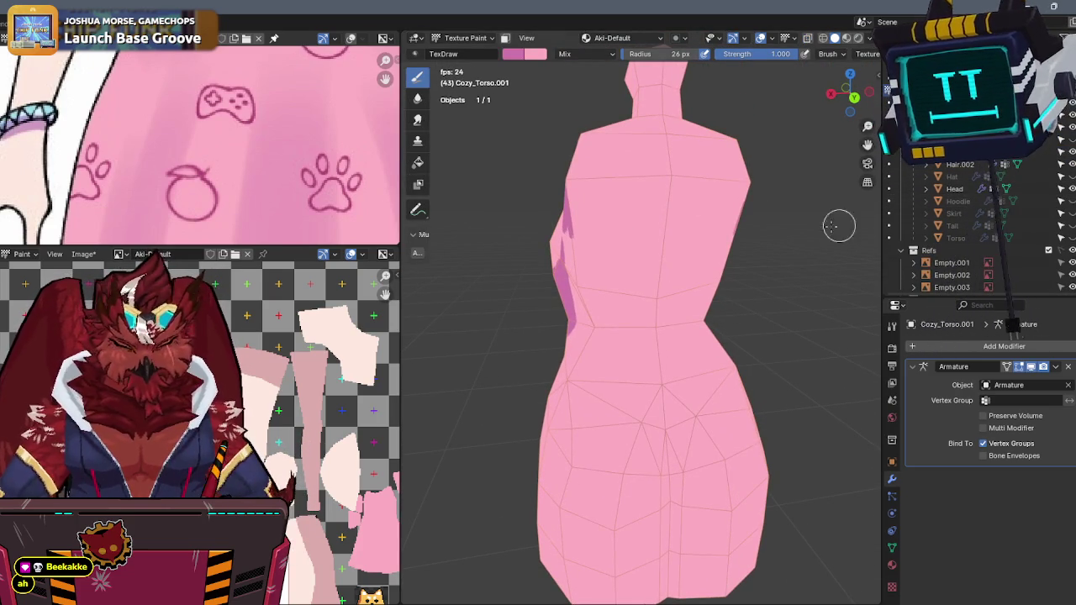
key(slash)
scroll(1042, 189, up, 1)
- Hide Hair.002 in the Outliner and dab two darker pink marks near the shoulder blade
click(1060, 190)
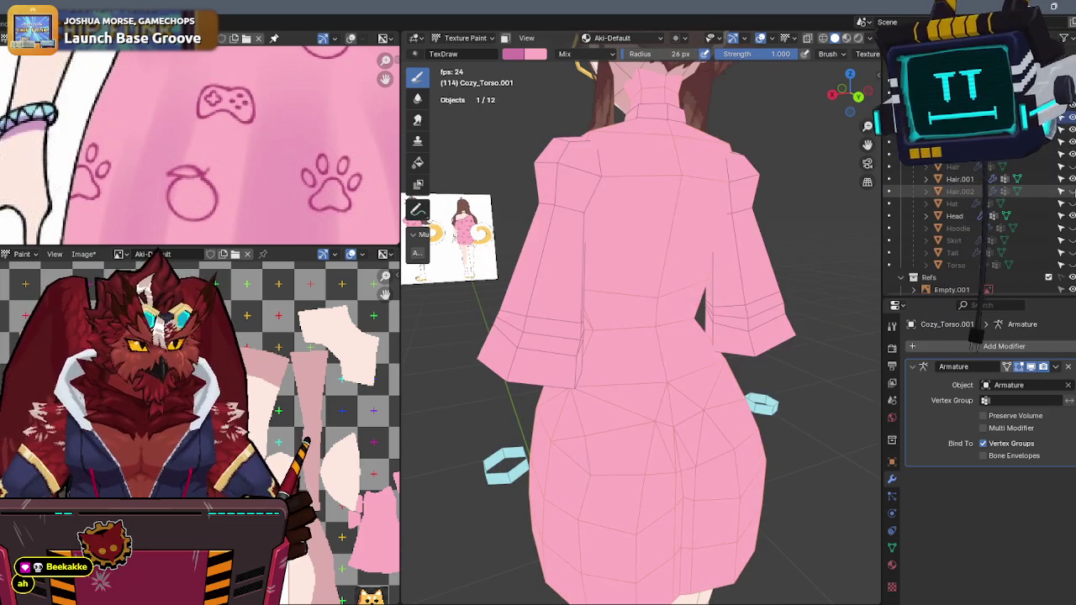
click(1064, 228)
click(1064, 228)
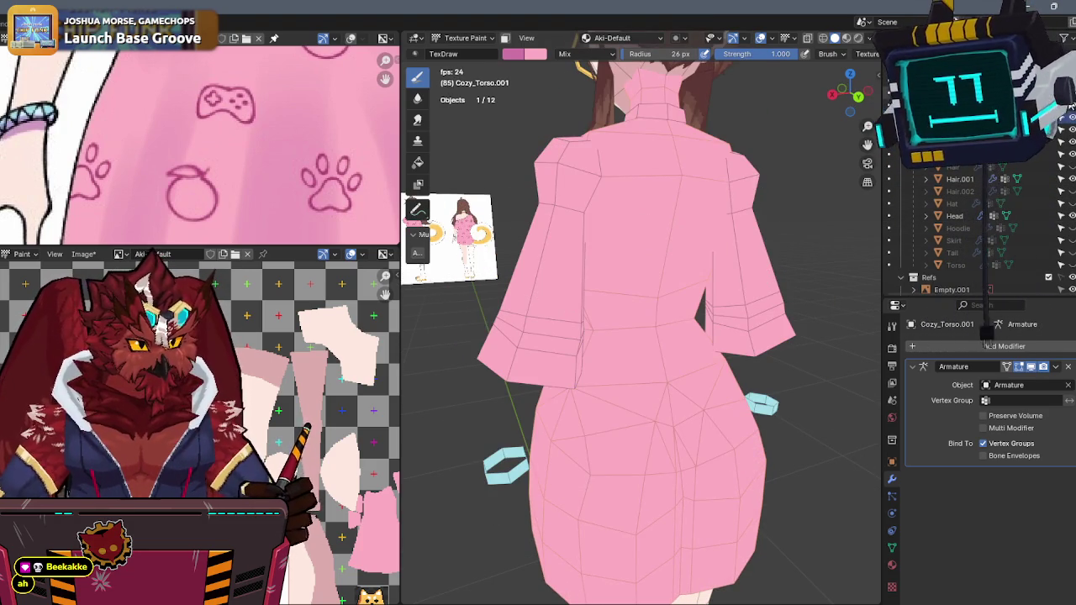
click(1062, 265)
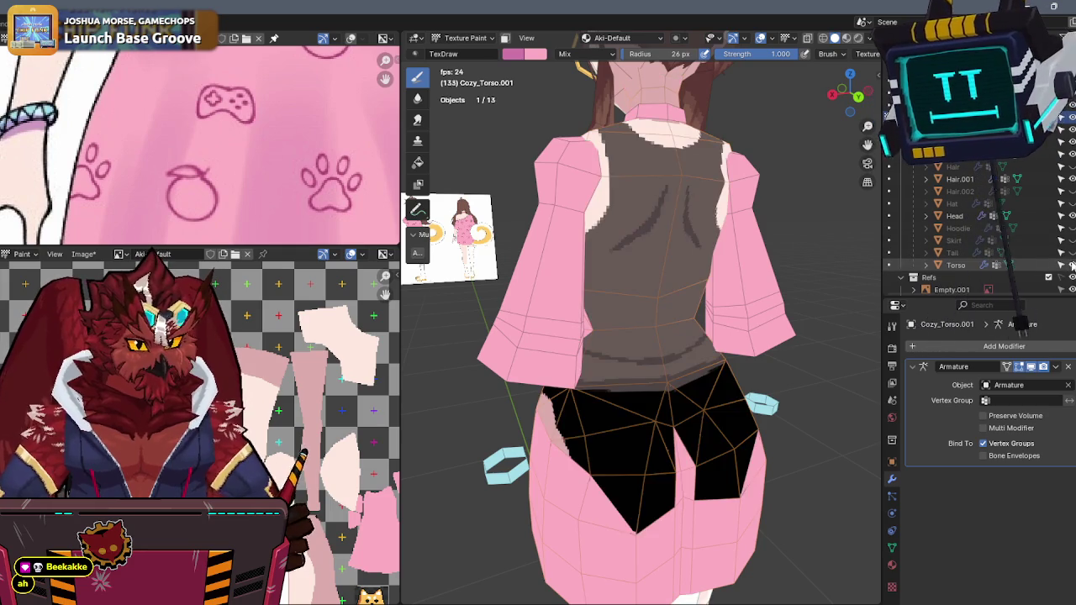
click(1062, 265)
click(658, 180)
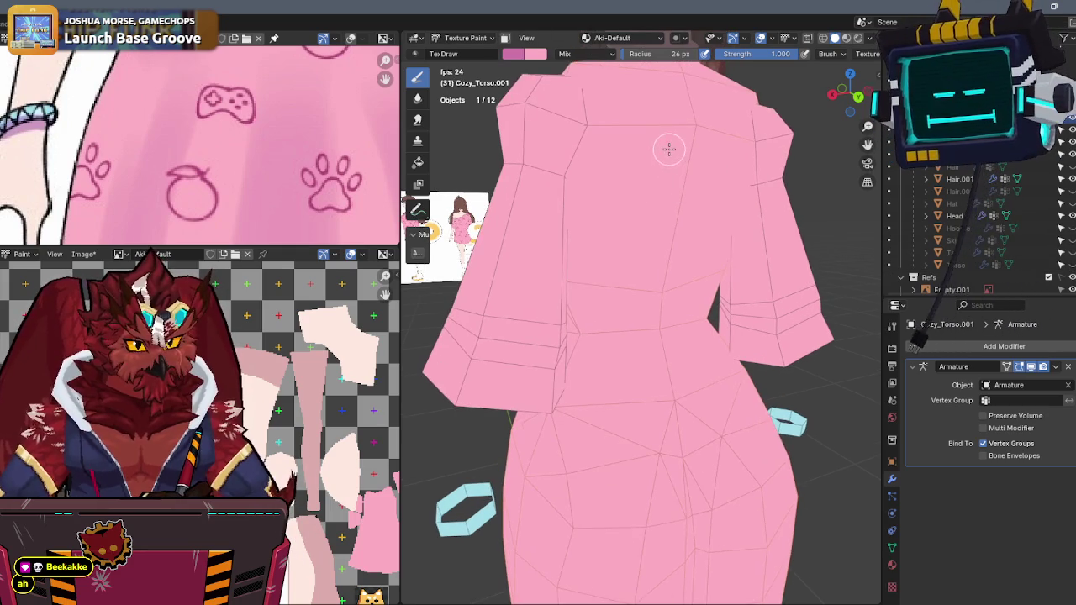
click(659, 175)
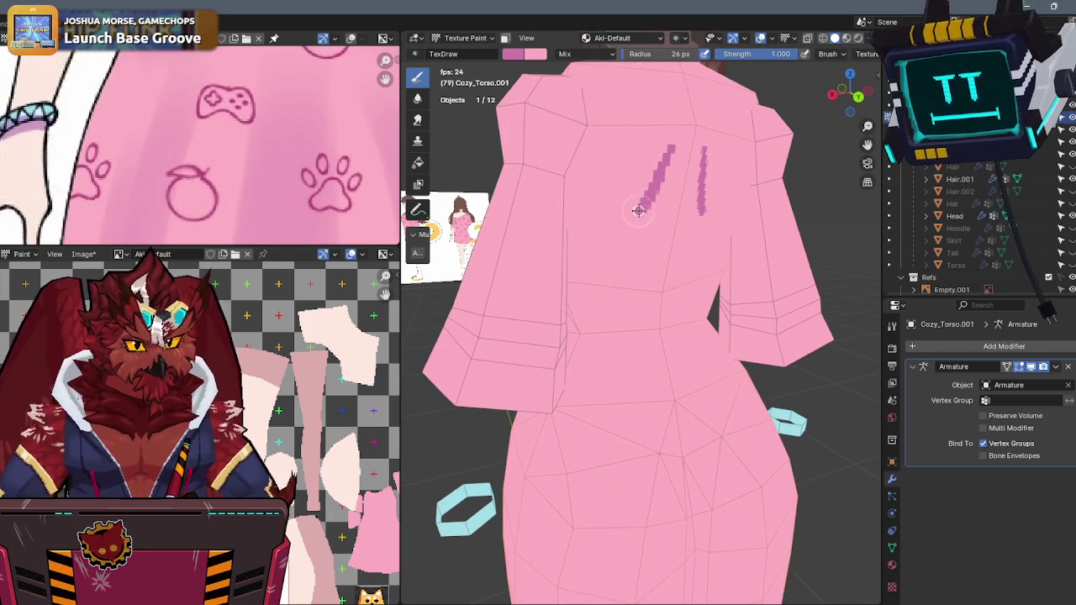
- Extend the stroke downward, isolate the dress, and fill darker pink shading across the chest
drag(608, 233, 599, 241)
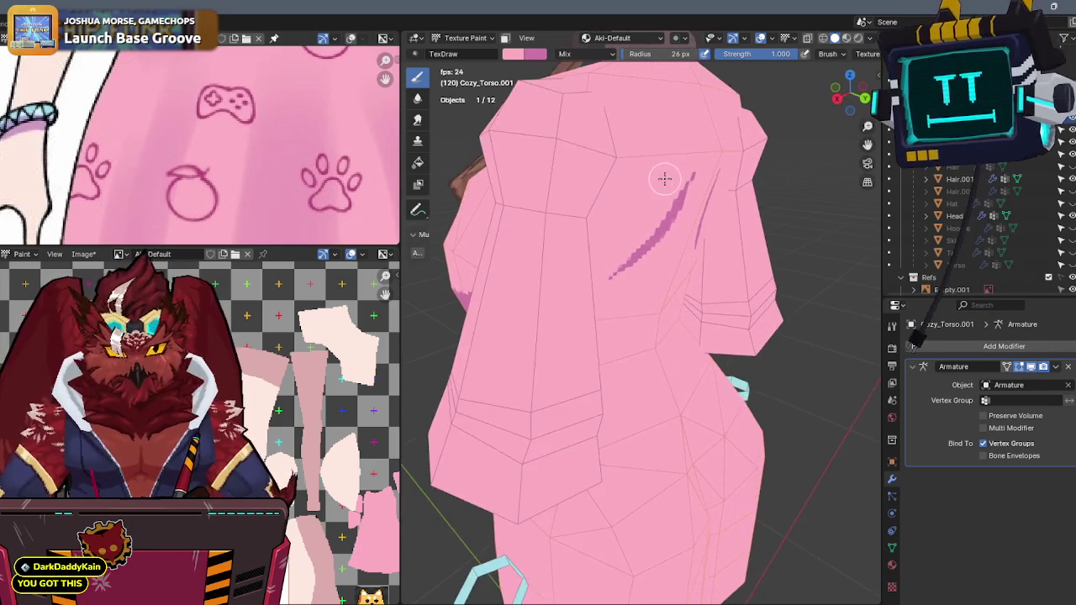
key(KP_Divide)
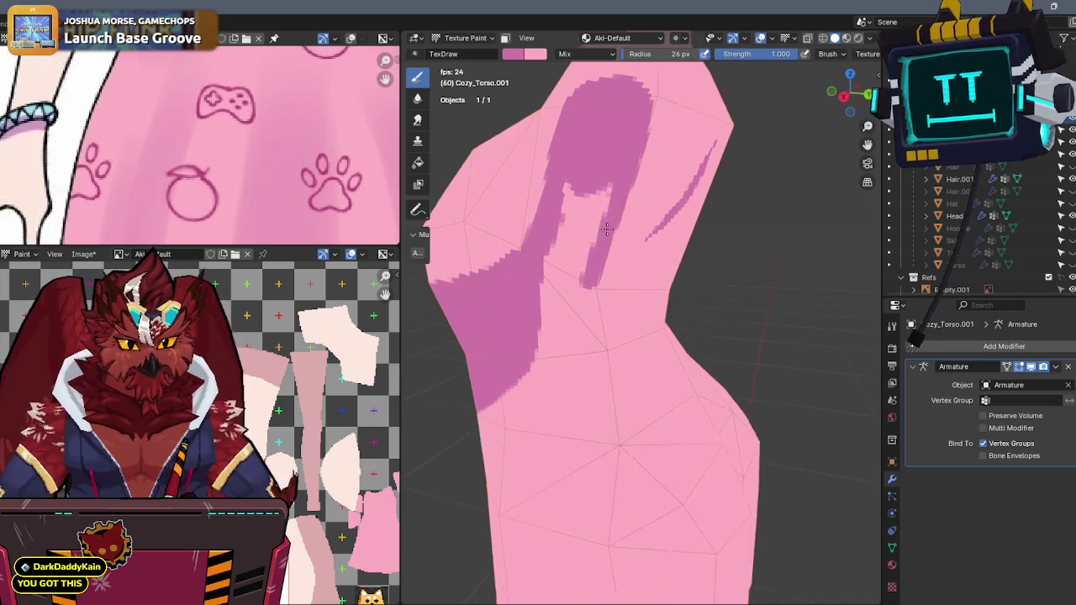
mouse_move(542, 324)
mouse_down()
mouse_move(588, 259)
mouse_move(619, 240)
mouse_move(574, 252)
mouse_move(630, 192)
mouse_move(593, 247)
mouse_move(613, 177)
mouse_up()
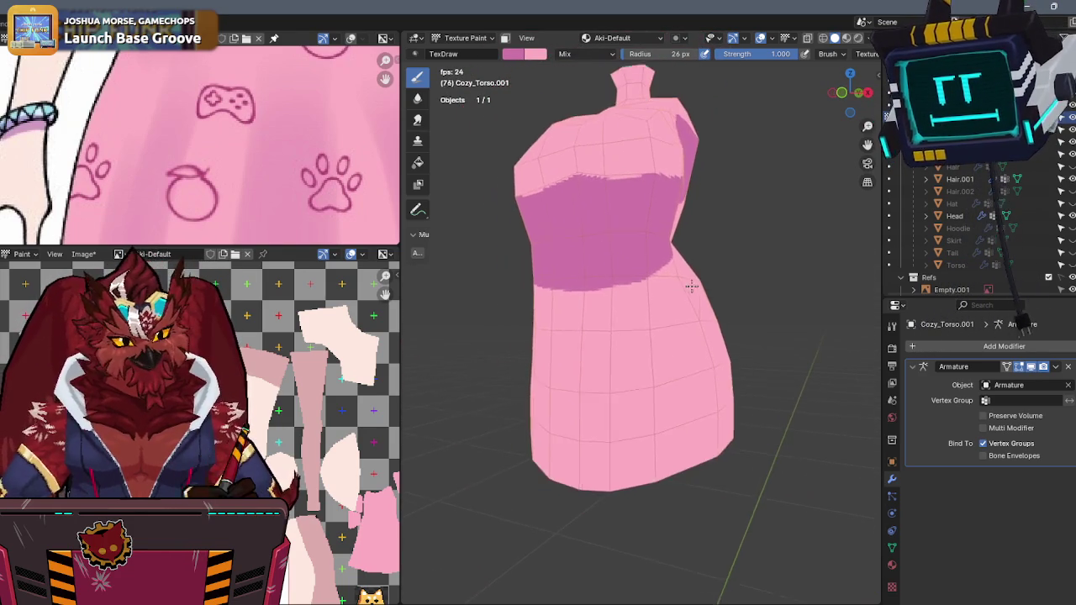
click(852, 89)
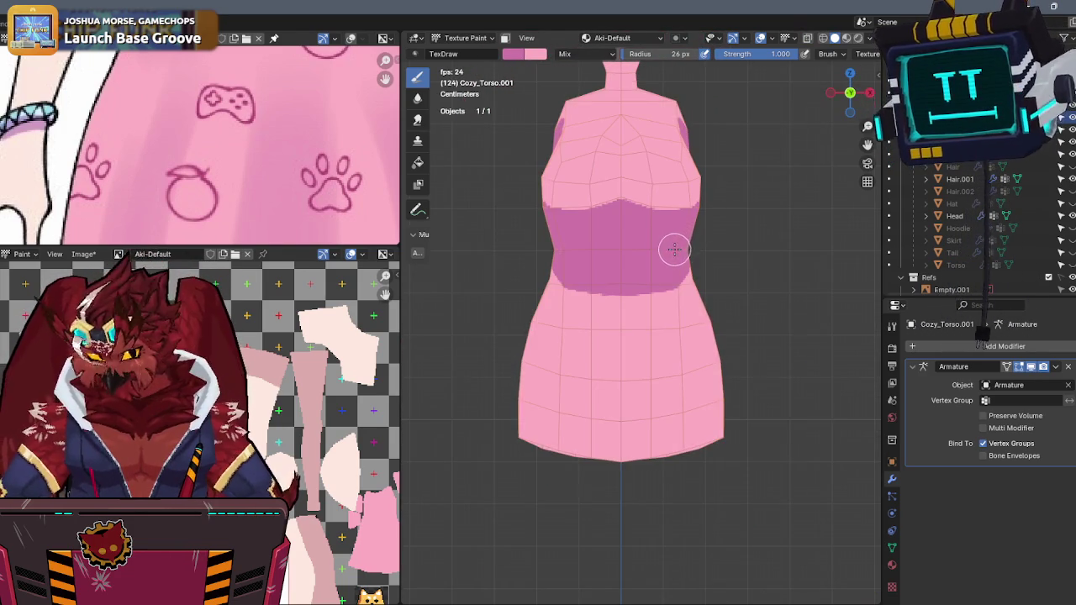
- Paint a darker pink stripe down the front of the skirt to the hem, checking it in X-ray
scroll(647, 315, up, 2)
scroll(626, 294, up, 2)
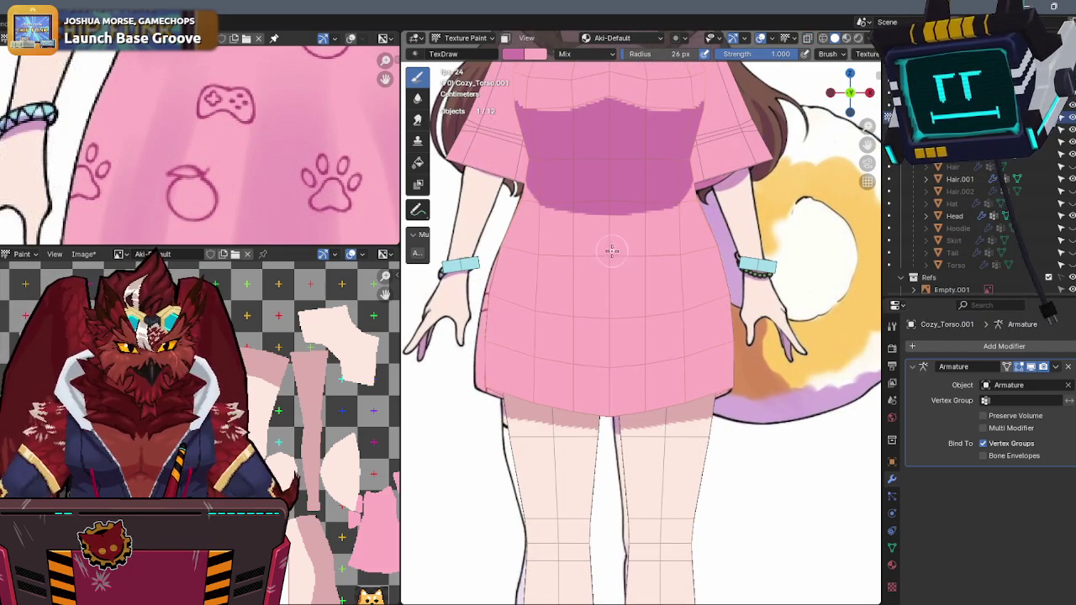
drag(626, 315, 631, 392)
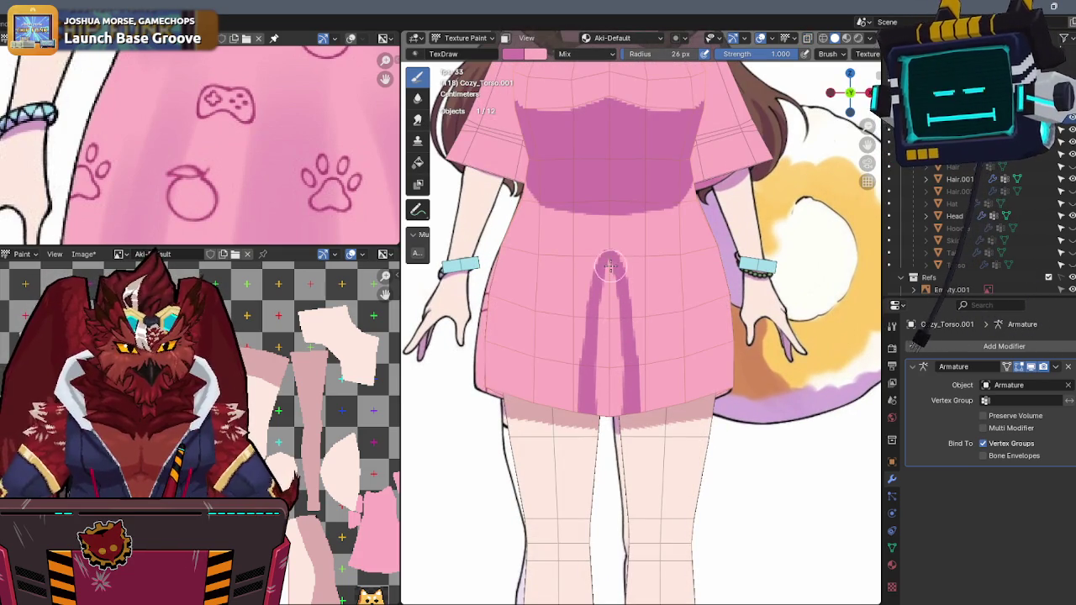
drag(613, 293, 605, 329)
key(alt+z)
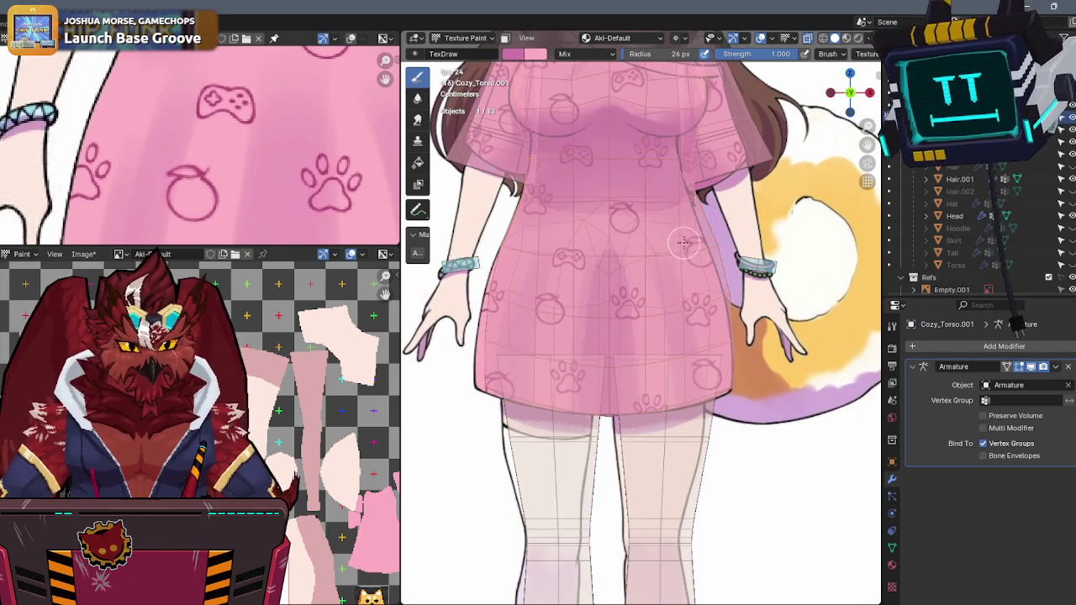
key(alt+z)
- Add a second darker pink stripe right of the first and darken the skirt hem
middle_drag(673, 256, 612, 257)
drag(614, 254, 622, 432)
mouse_move(620, 263)
mouse_down()
mouse_move(647, 384)
mouse_move(633, 320)
mouse_up()
drag(612, 279, 619, 412)
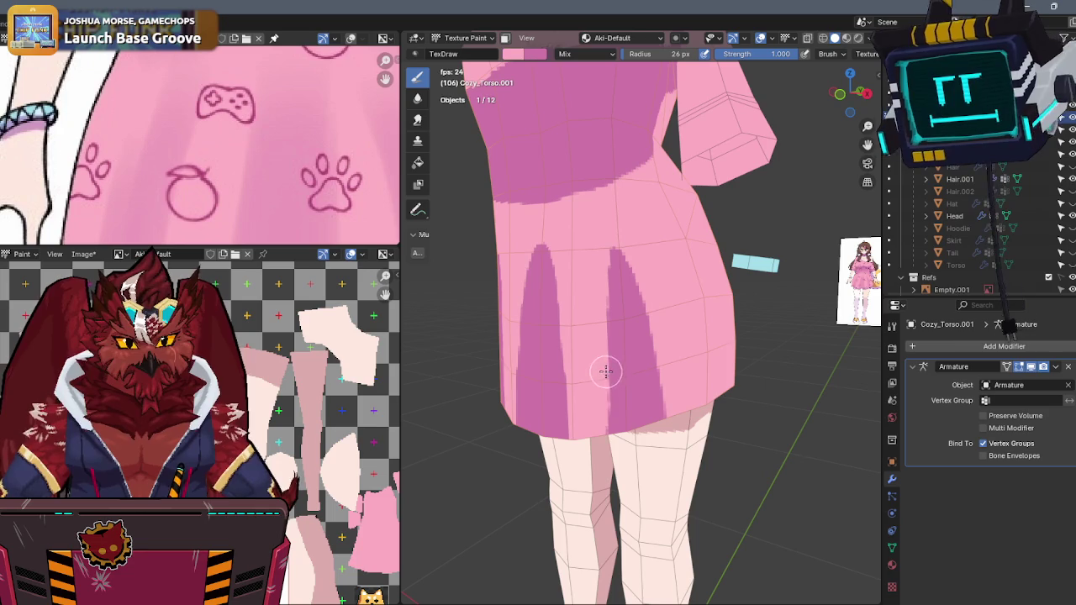
mouse_move(612, 372)
mouse_down()
mouse_move(614, 447)
mouse_move(610, 378)
mouse_up()
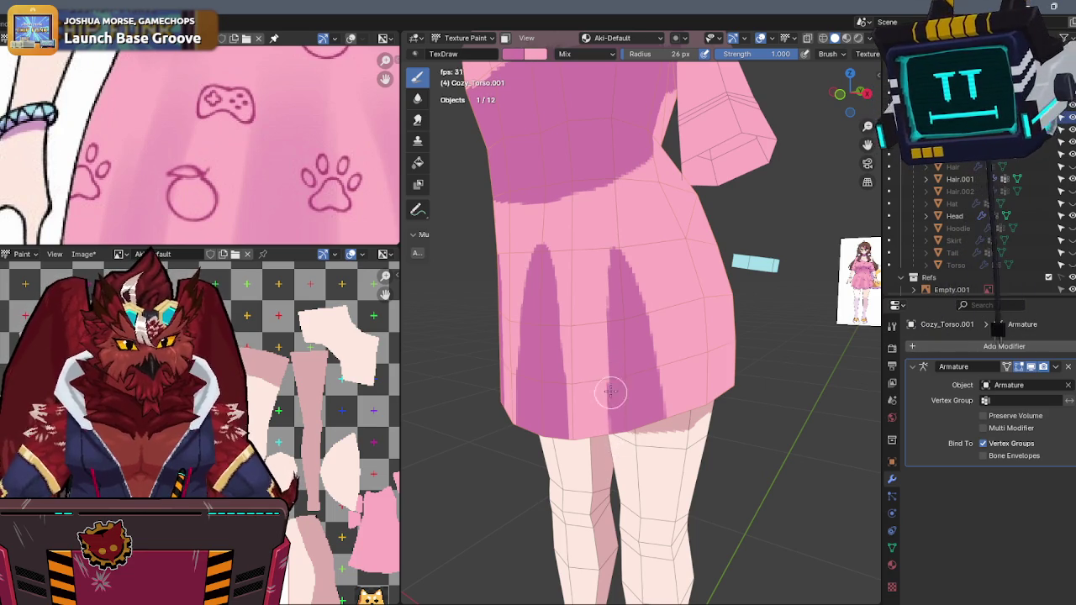
drag(612, 422, 608, 413)
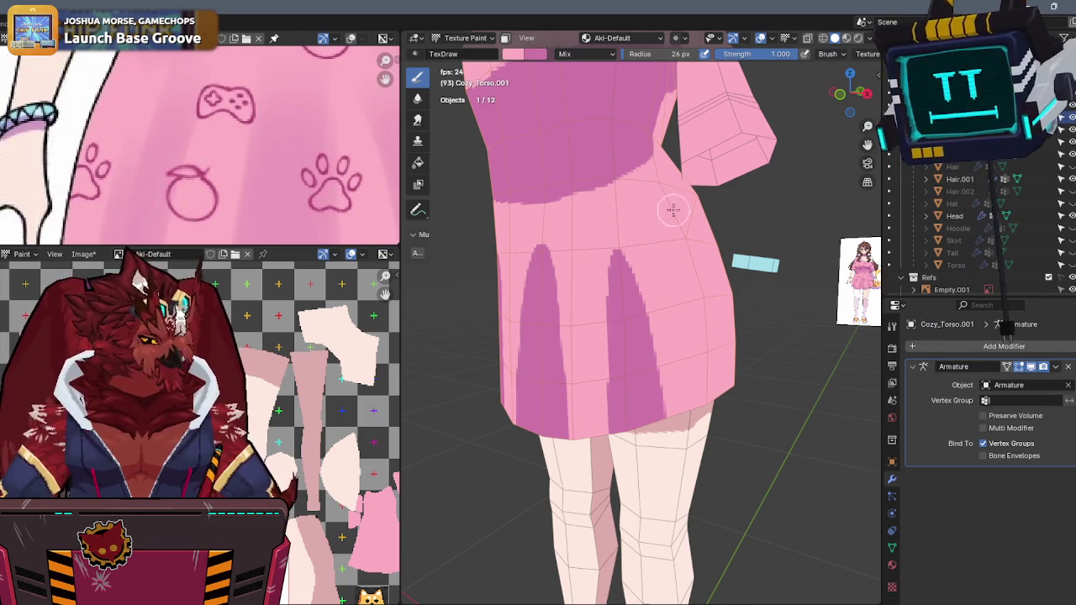
- Turn to the dress's back and paint darker pink stripes down the skirt's centre and sides
middle_drag(620, 241, 563, 253)
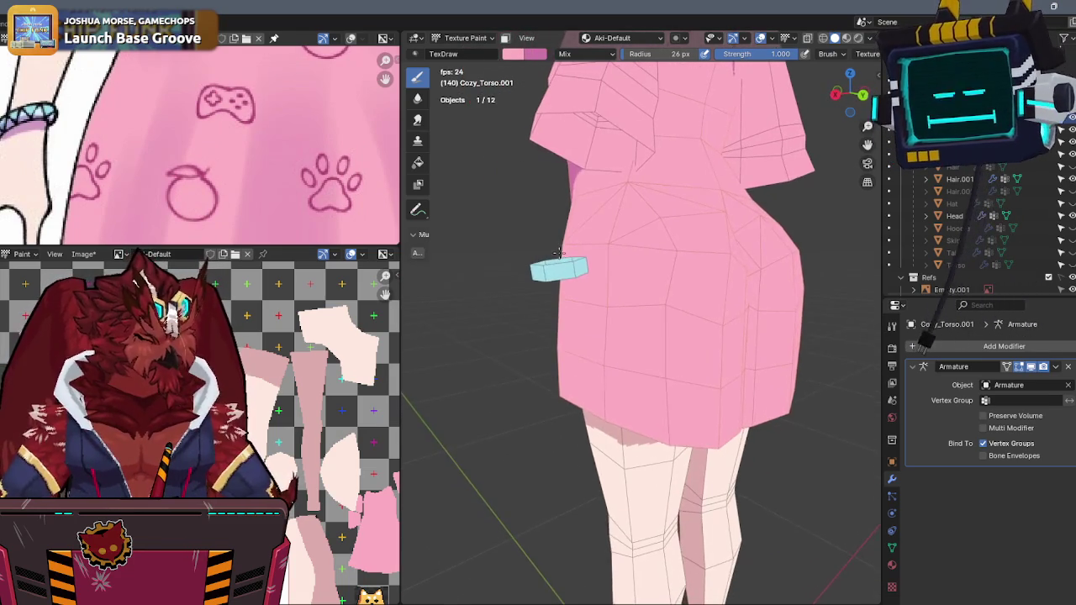
middle_drag(625, 233, 575, 234)
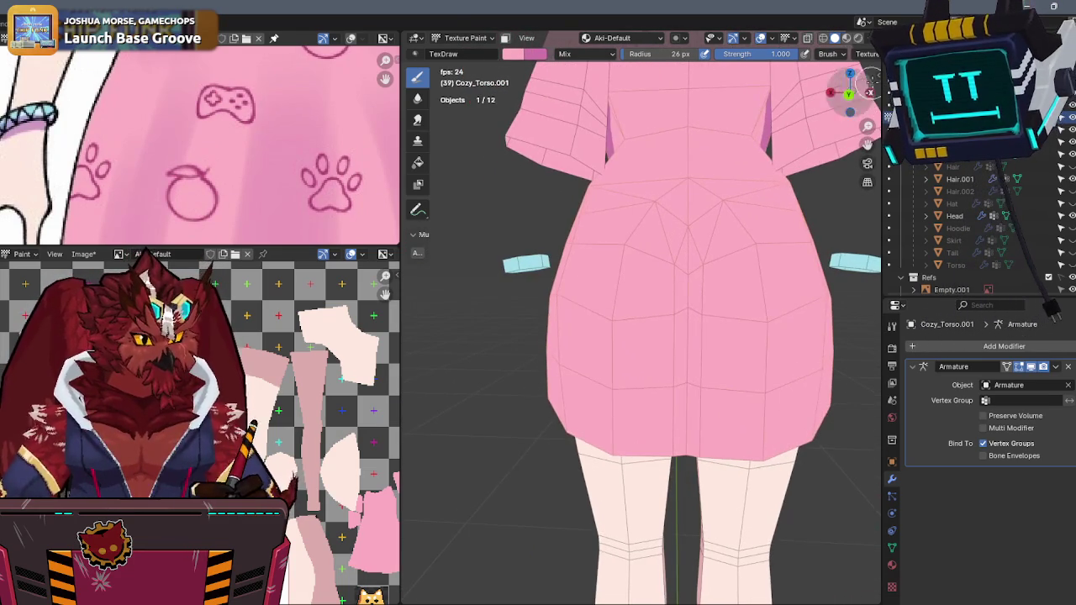
click(830, 94)
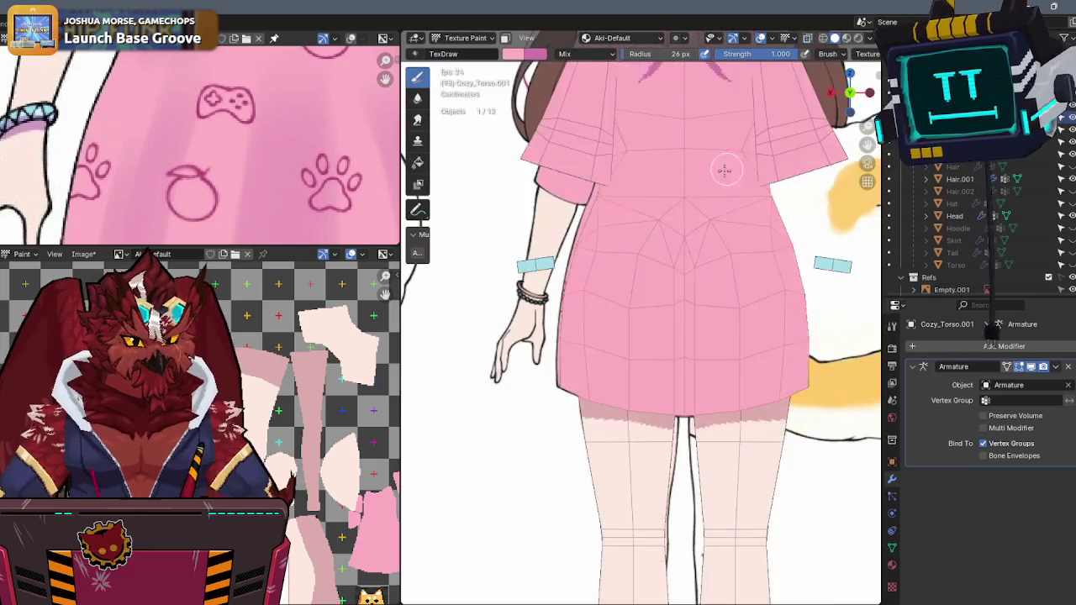
middle_drag(723, 166, 649, 233)
mouse_move(651, 225)
mouse_down()
mouse_move(655, 203)
mouse_move(644, 307)
mouse_move(651, 369)
mouse_move(658, 226)
mouse_up()
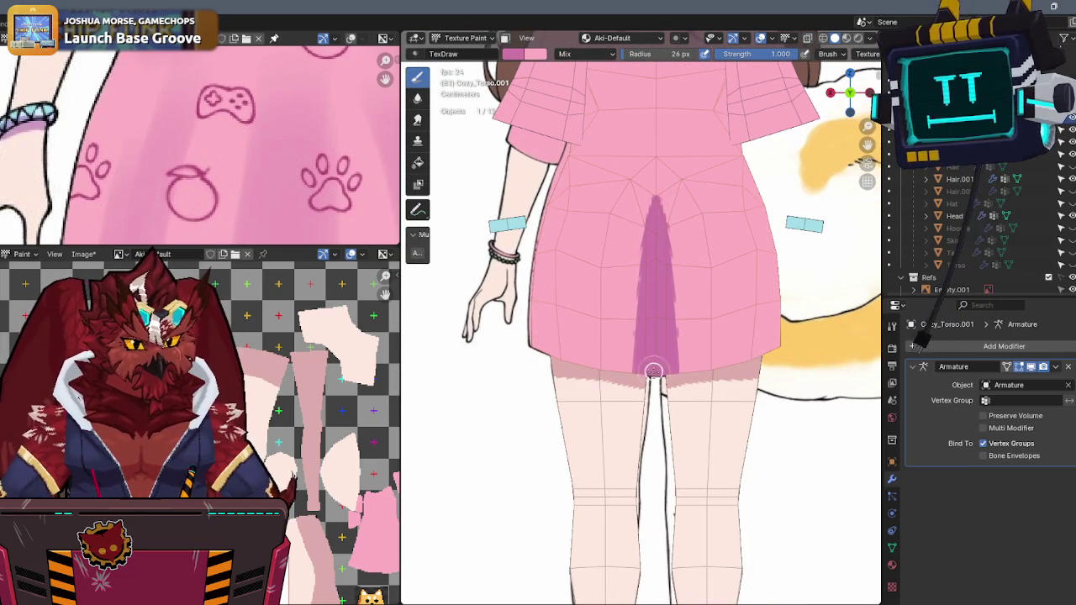
key(Escape)
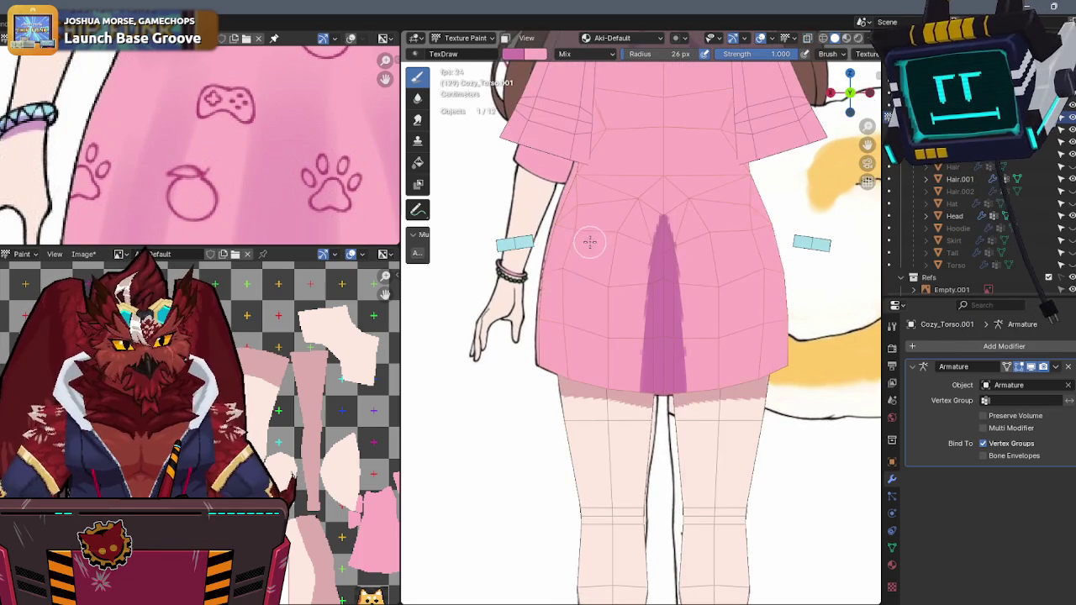
drag(588, 242, 589, 381)
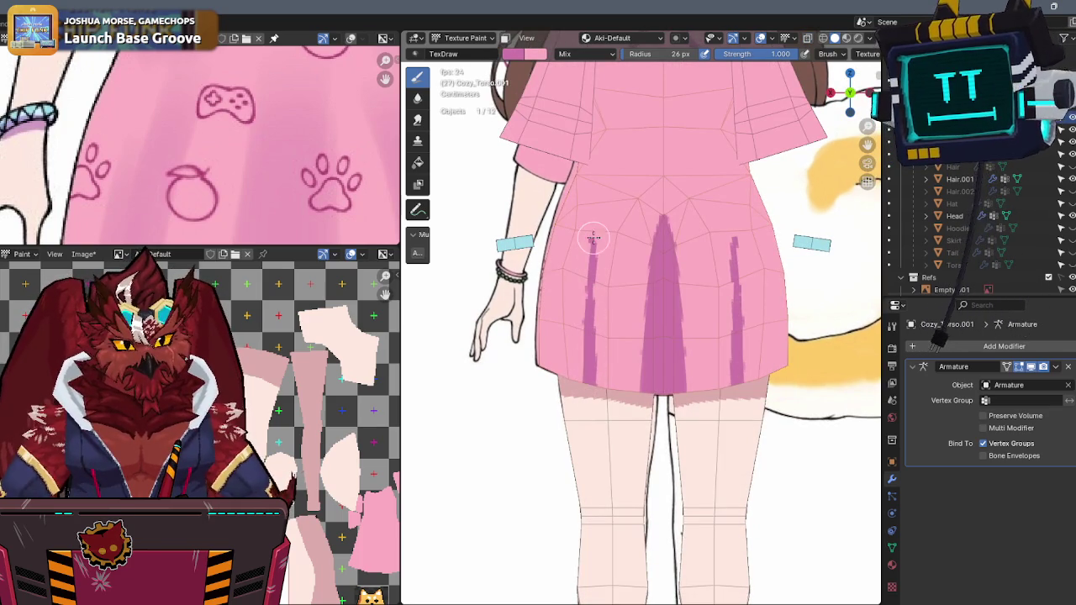
drag(736, 239, 758, 374)
drag(586, 242, 570, 369)
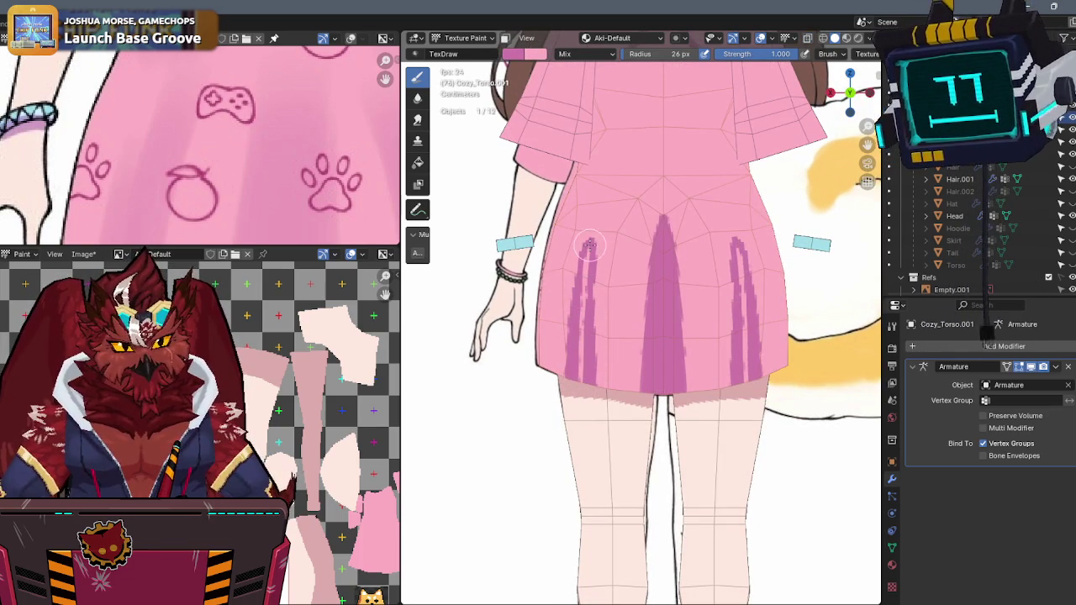
drag(562, 301, 570, 353)
- Darken the left back stripe, extend it to the hem, and bring the whole character into view
middle_drag(570, 340, 606, 294)
drag(606, 294, 599, 351)
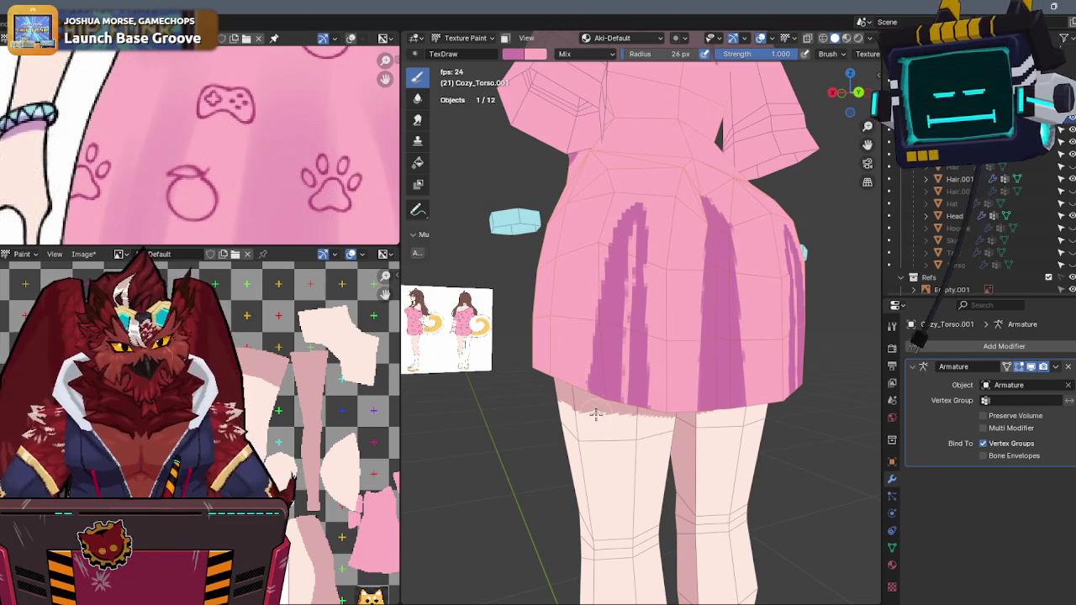
drag(634, 218, 617, 434)
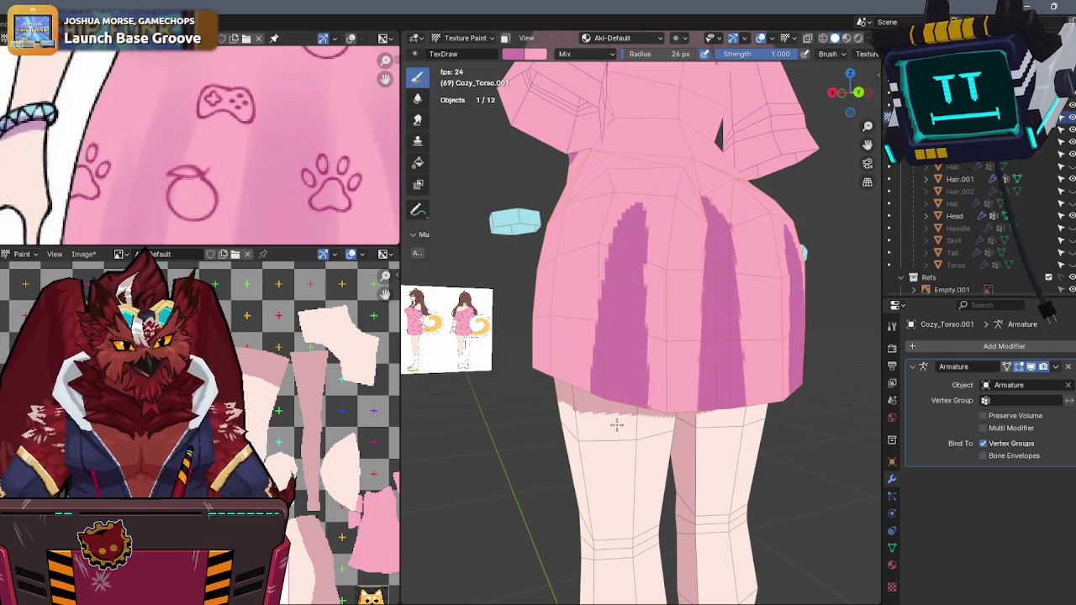
mouse_move(617, 435)
middle_down()
mouse_move(640, 426)
mouse_move(643, 324)
mouse_move(624, 293)
middle_up()
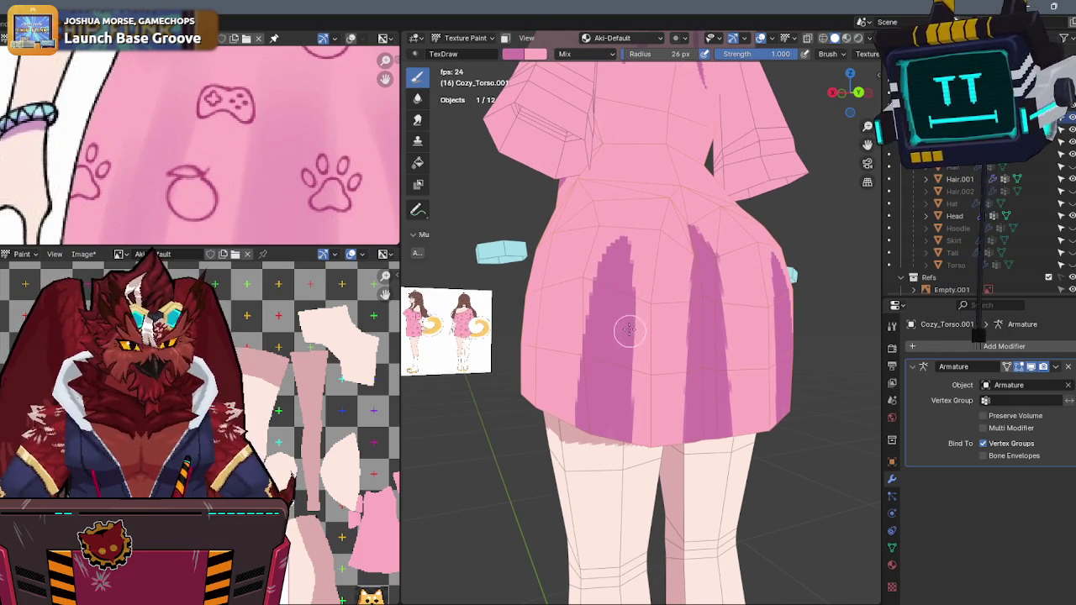
mouse_move(646, 323)
middle_down()
mouse_move(717, 304)
mouse_move(663, 261)
mouse_move(662, 243)
middle_up()
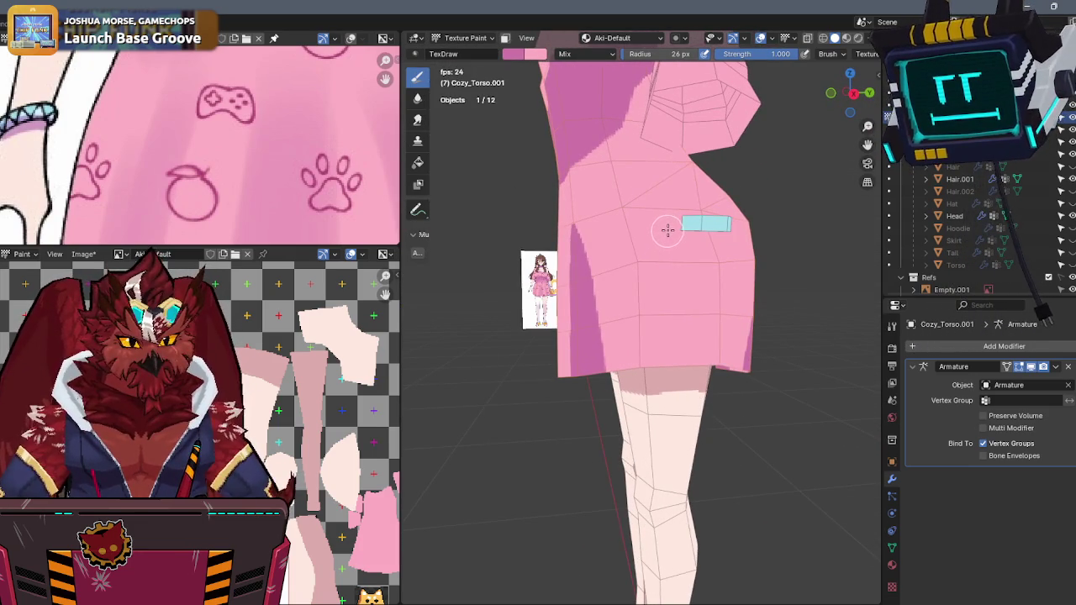
mouse_move(648, 288)
middle_down()
mouse_move(656, 108)
mouse_move(647, 187)
mouse_move(846, 90)
middle_up()
scroll(647, 186, down, 2)
scroll(647, 186, down, 2)
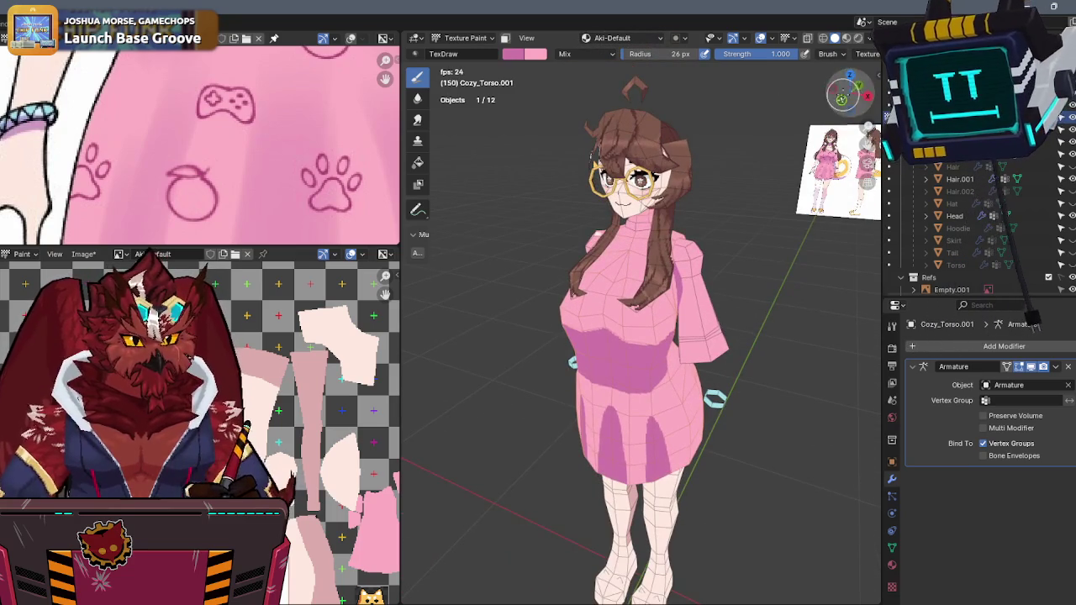
- Align to the front view and toggle X-ray to compare the dress with the reference
click(846, 89)
scroll(740, 155, up, 4)
scroll(745, 151, down, 1)
key(alt+z)
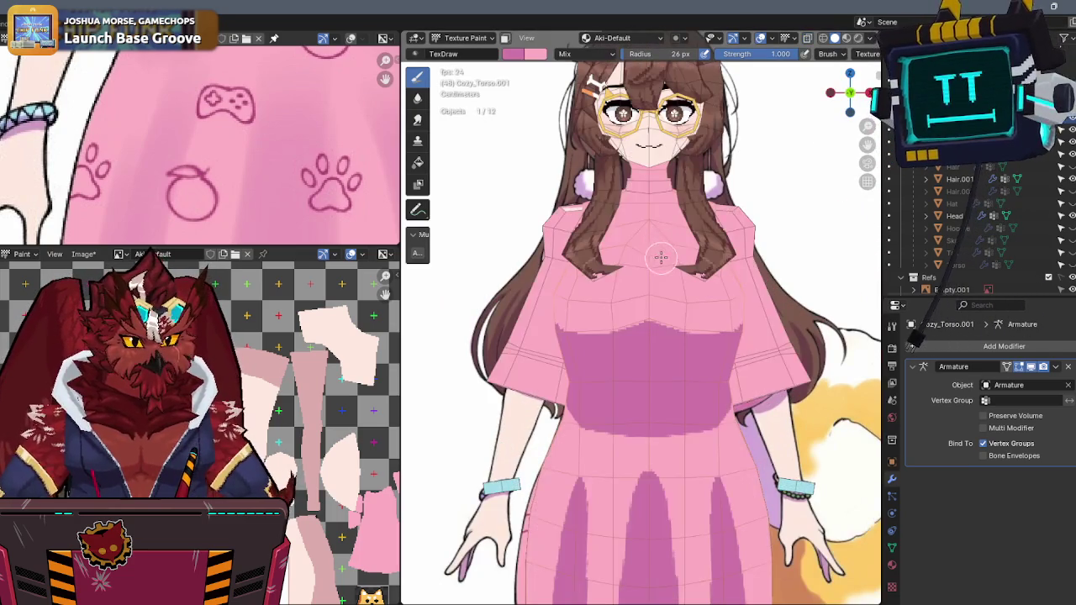
scroll(661, 252, up, 1)
scroll(662, 271, up, 1)
key(alt+z)
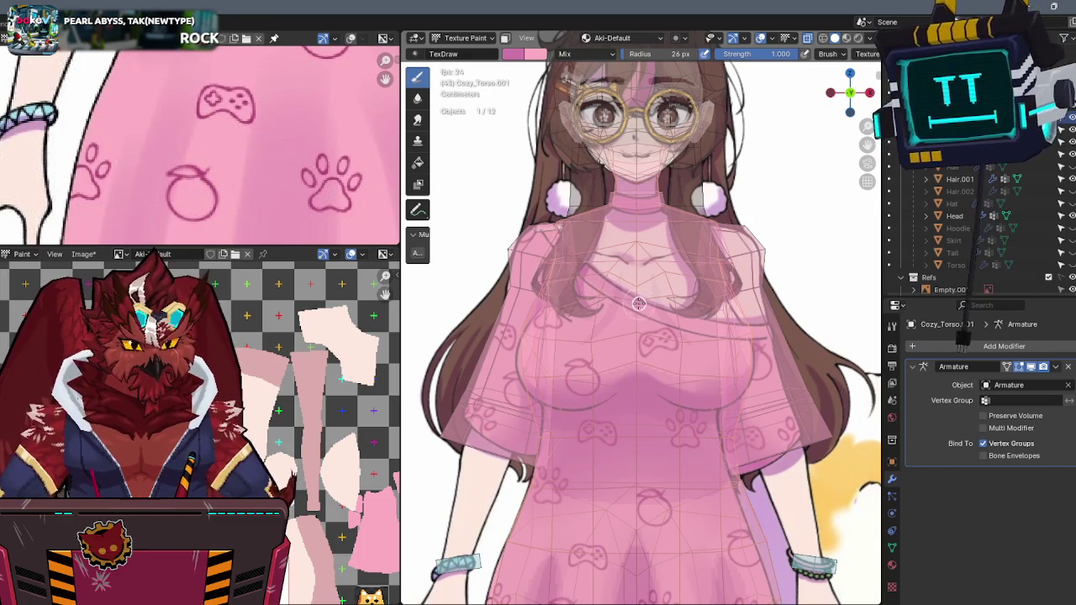
key(alt+z)
scroll(665, 313, up, 2)
- Repaint the stray dark-pink diagonal chest stroke in base pink after checking the reference
middle_drag(665, 314, 720, 310)
key(KP_1)
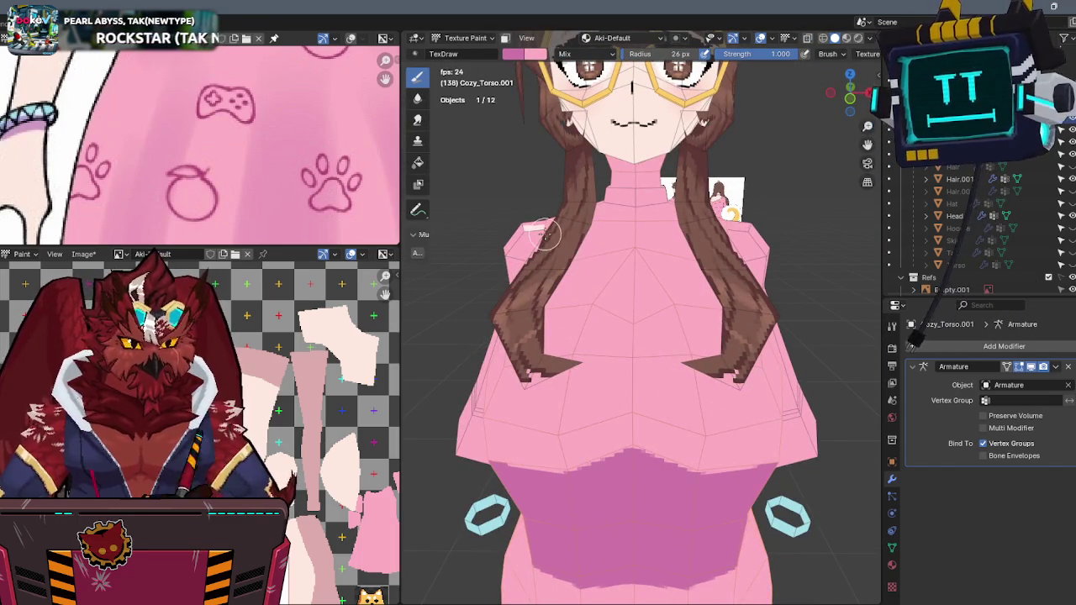
key(alt+z)
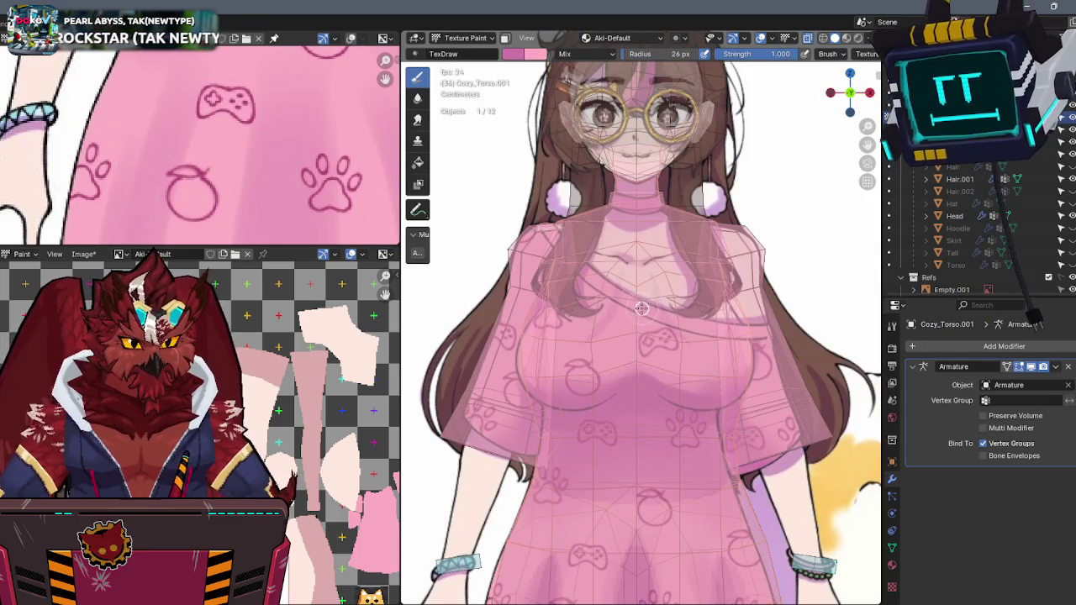
key(alt+z)
scroll(605, 319, up, 2)
scroll(597, 341, up, 1)
drag(597, 340, 567, 324)
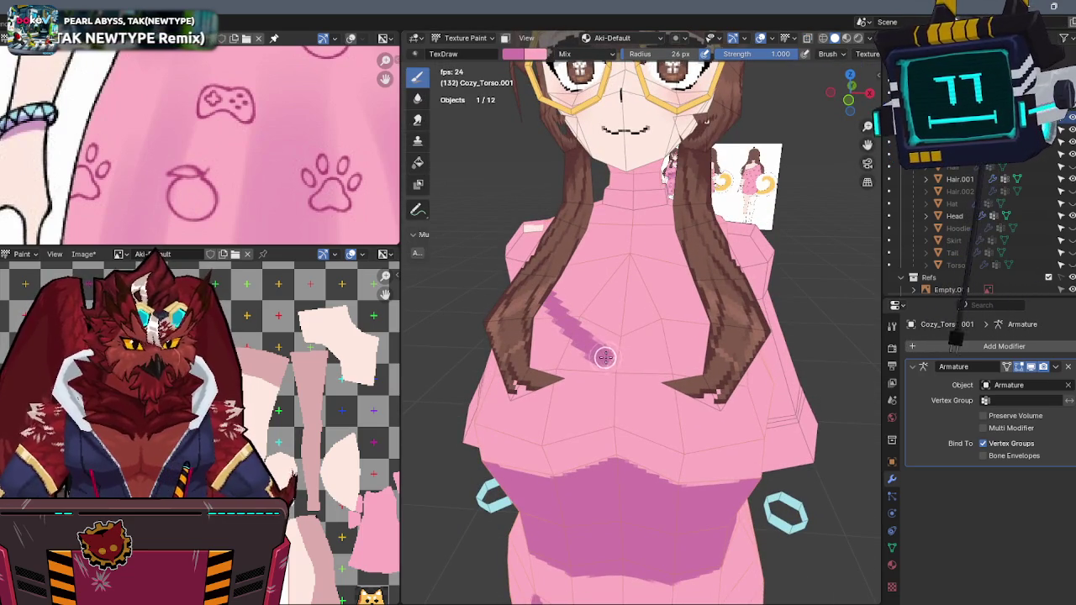
- Recheck the front against the reference and hide the Hair object in the Outliner
click(849, 100)
key(alt+z)
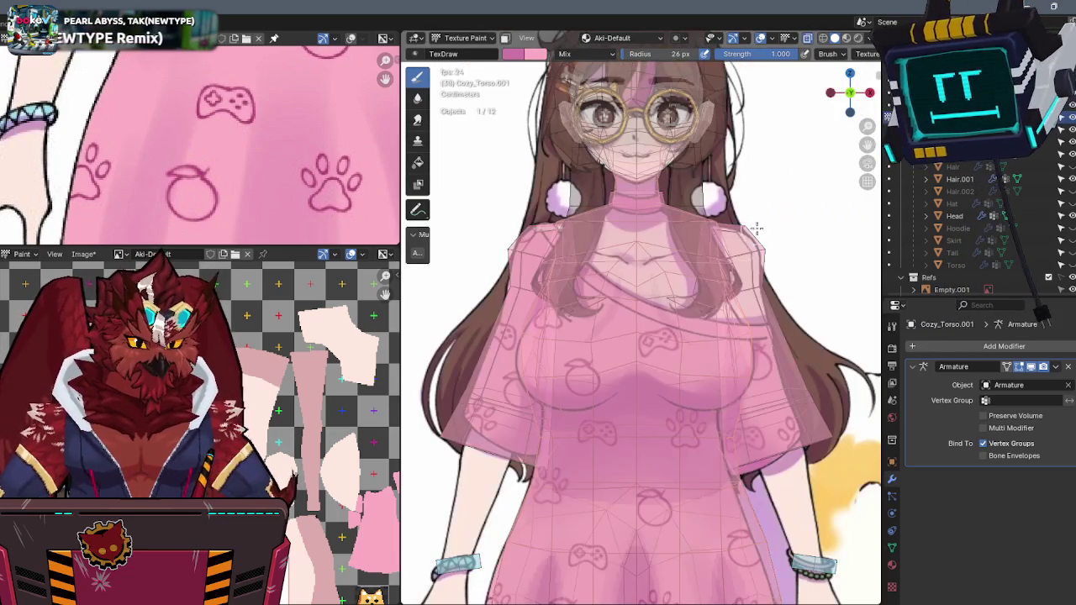
key(alt+z)
middle_drag(720, 315, 725, 324)
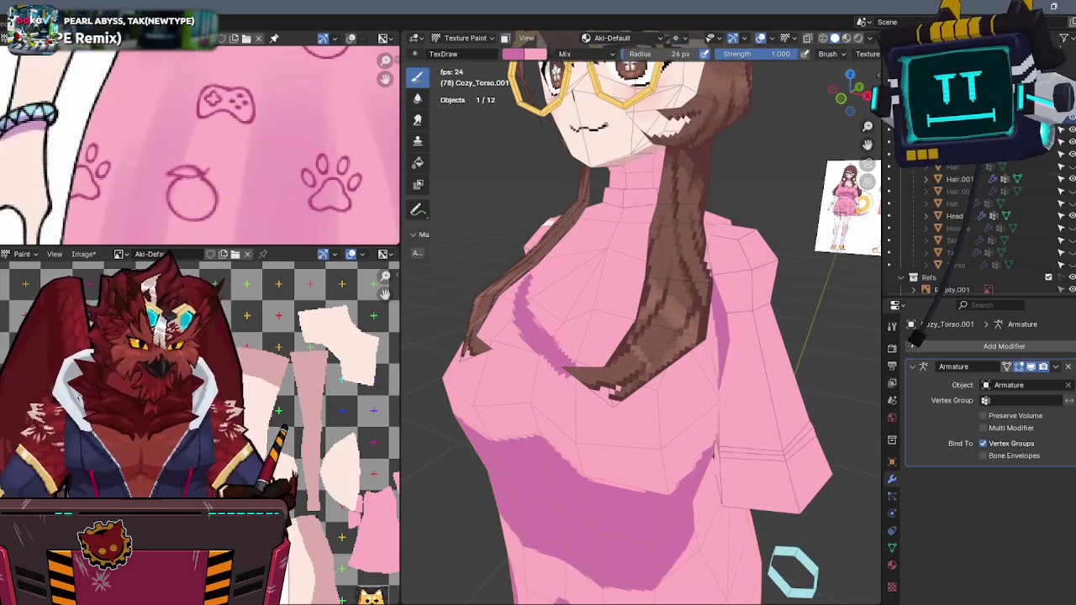
click(1061, 203)
- Set a front orthographic view of the torso lined up with the reference
mouse_move(623, 335)
middle_down()
mouse_move(650, 285)
mouse_move(634, 351)
mouse_move(644, 283)
mouse_move(629, 283)
mouse_move(673, 285)
middle_up()
key(KP_1)
key(KP_5)
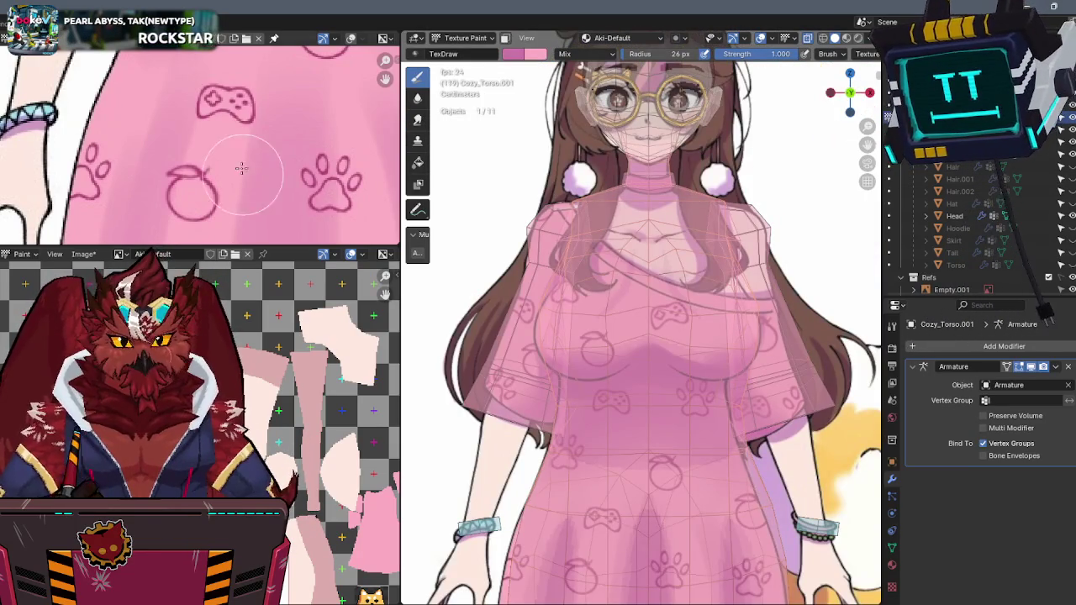
scroll(246, 184, down, 2)
scroll(236, 160, down, 3)
scroll(219, 168, down, 2)
scroll(206, 179, down, 1)
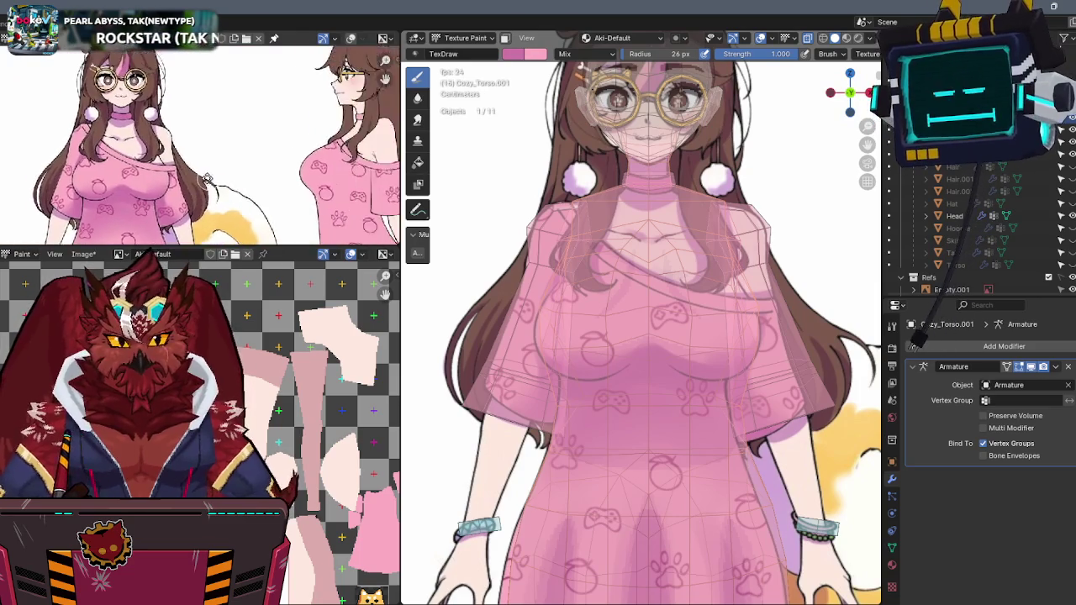
- Cover the old dark chest stroke with light pink
scroll(206, 179, down, 1)
mouse_move(639, 277)
middle_down()
mouse_move(677, 243)
mouse_move(670, 258)
mouse_move(584, 291)
mouse_move(574, 308)
middle_up()
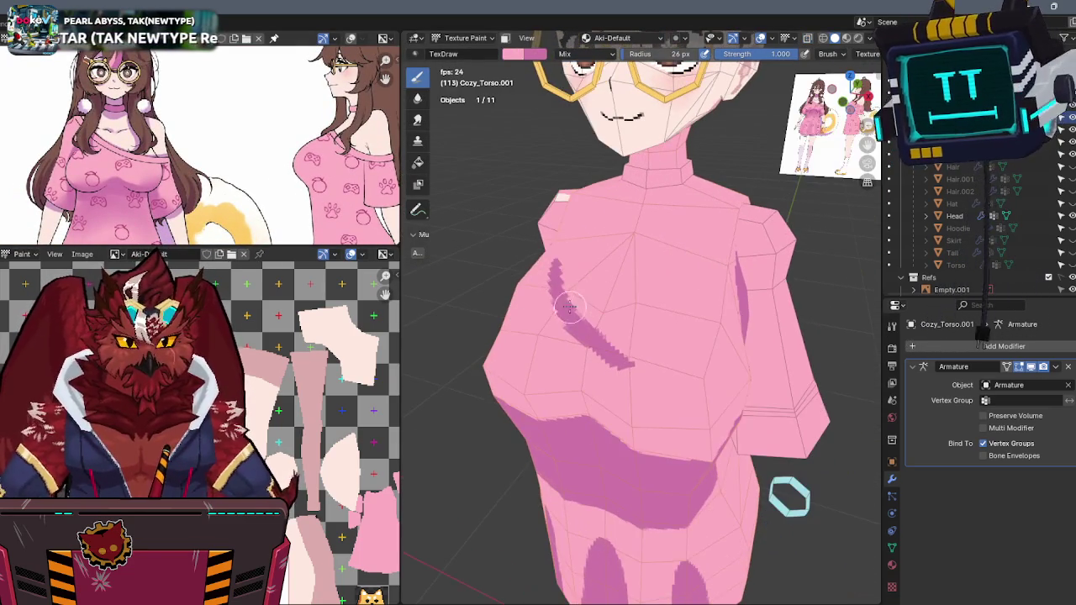
mouse_move(555, 254)
mouse_down()
mouse_move(552, 312)
mouse_move(643, 370)
mouse_up()
mouse_move(643, 370)
middle_down()
mouse_move(662, 292)
mouse_move(679, 327)
middle_up()
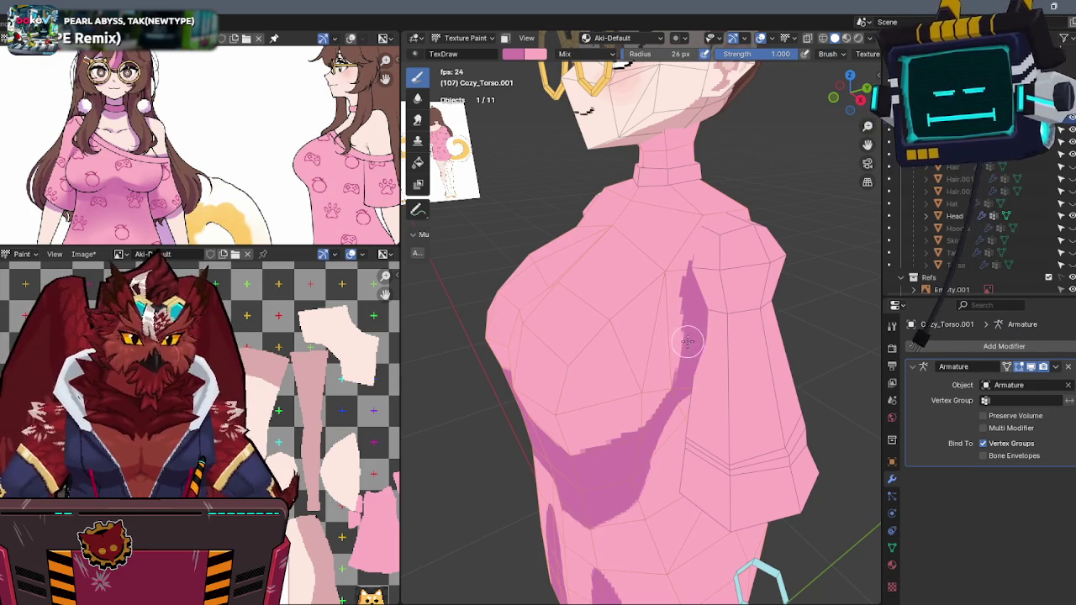
middle_drag(688, 340, 689, 333)
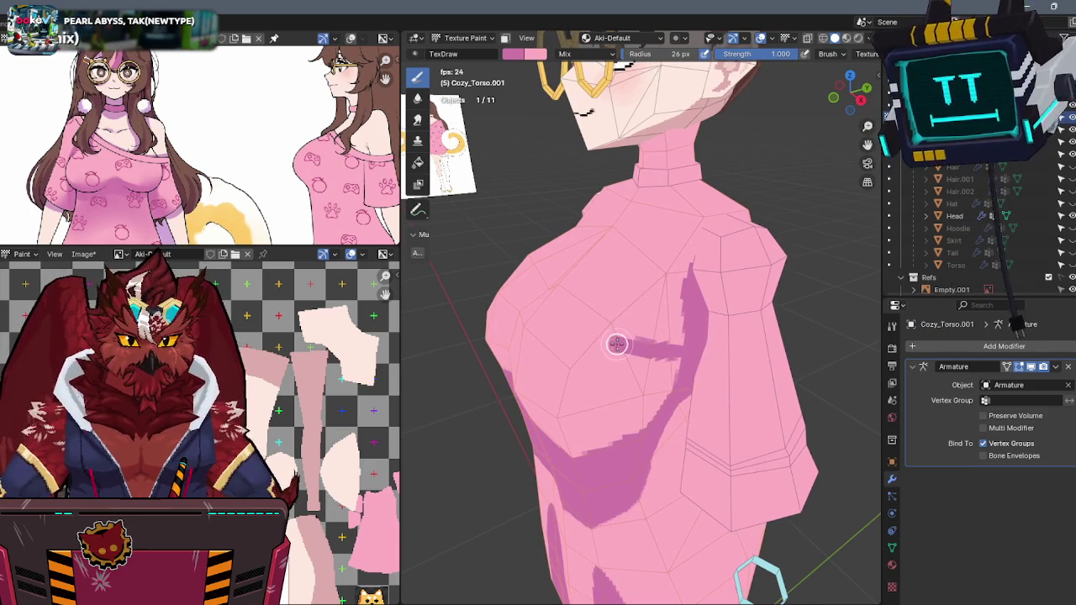
middle_drag(580, 315, 547, 213)
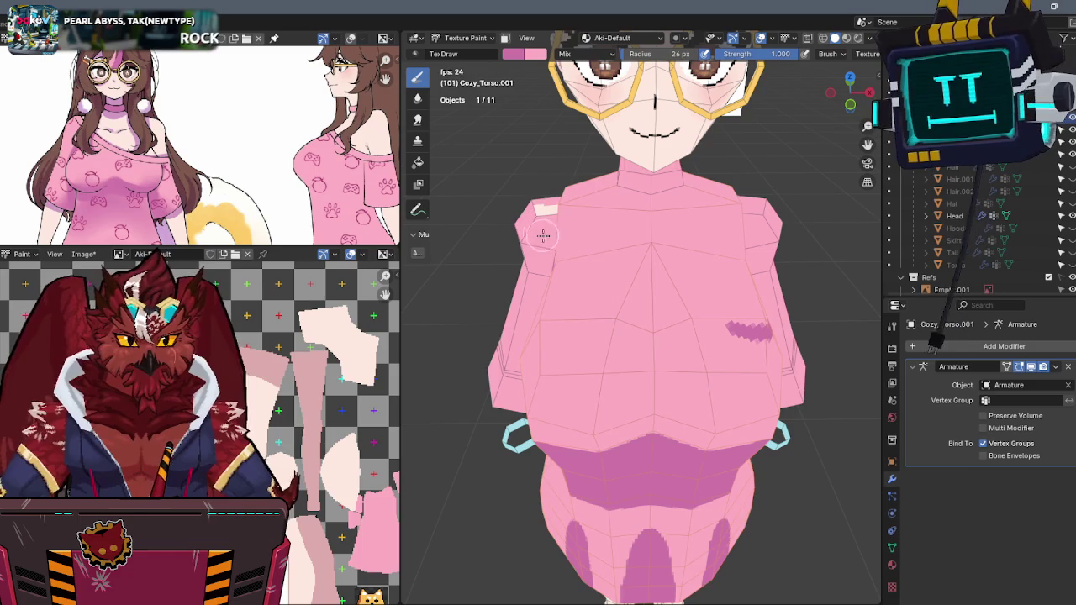
- Paint a dark-pink stroke across the left chest and thin its upper edge with light pink
key(KP_1)
key(KP_5)
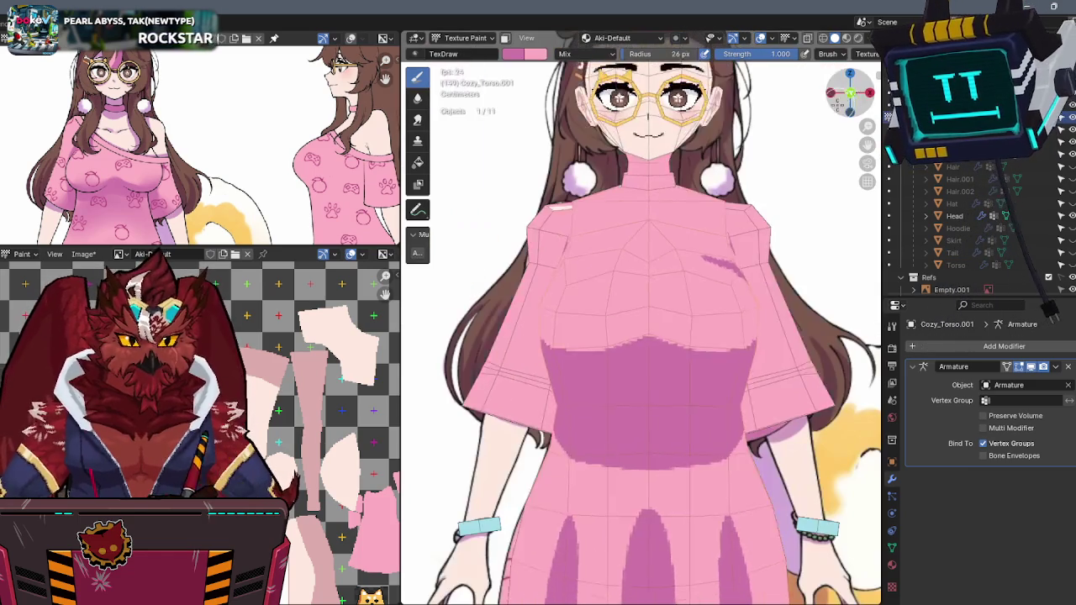
key(KP_5)
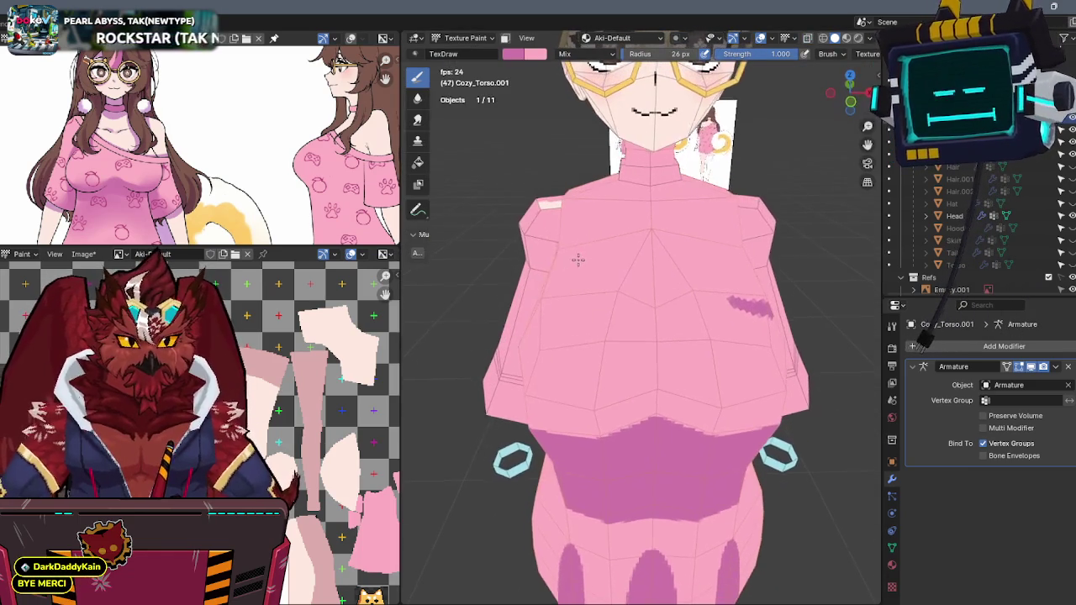
drag(562, 240, 655, 290)
middle_drag(655, 290, 605, 298)
mouse_move(568, 332)
mouse_down()
mouse_move(555, 270)
mouse_move(607, 324)
mouse_move(688, 376)
mouse_up()
middle_drag(691, 378, 620, 338)
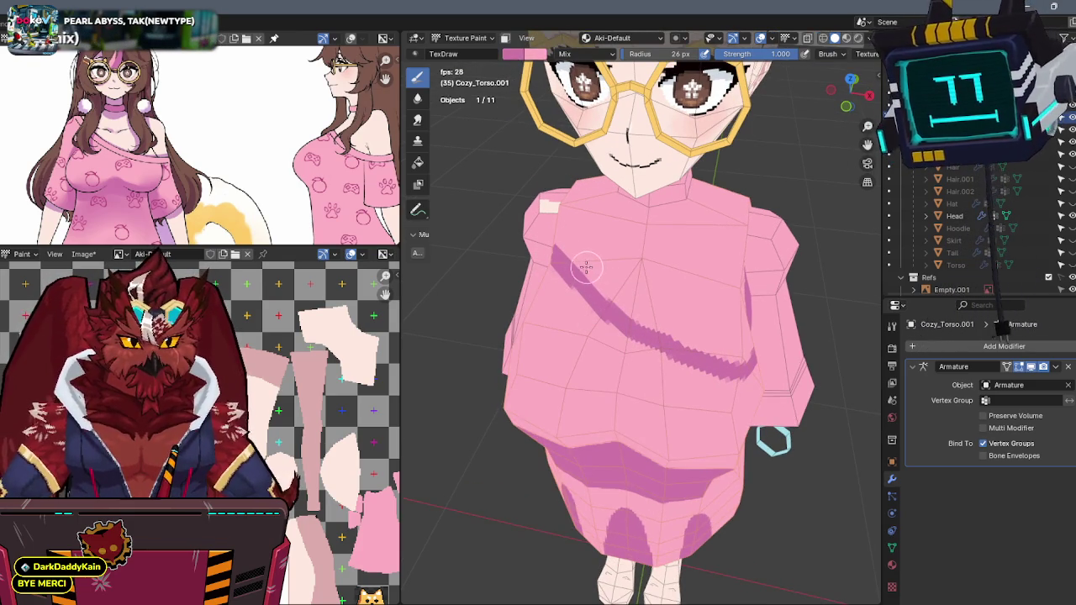
- Fill in a dark-pink band along the side of the torso toward the armpit
mouse_move(634, 304)
middle_down()
mouse_move(605, 294)
mouse_move(639, 303)
middle_up()
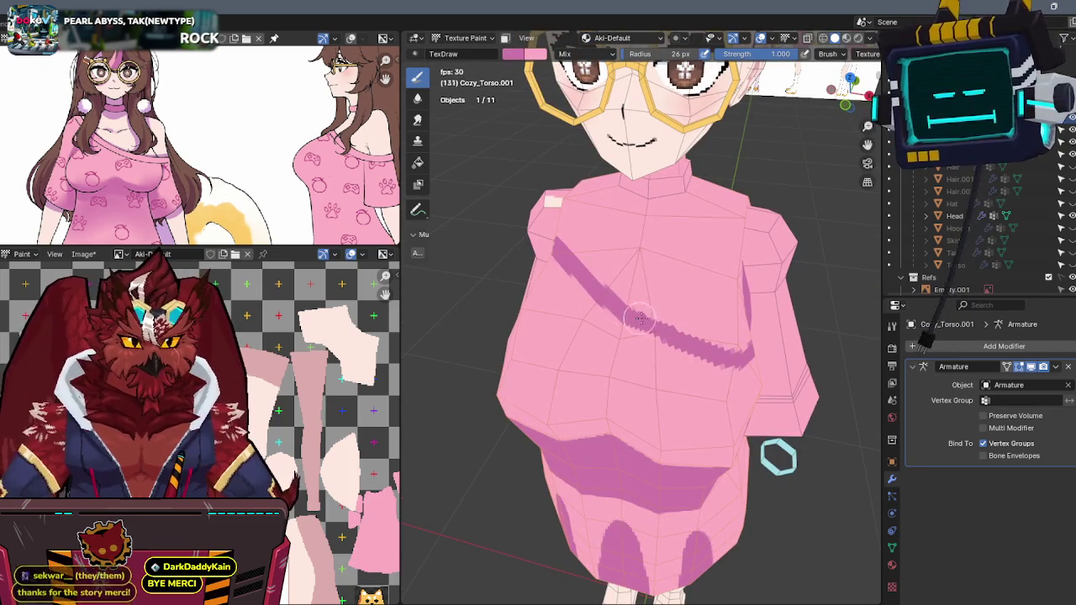
mouse_move(675, 339)
middle_down()
mouse_move(654, 326)
mouse_move(707, 274)
mouse_move(614, 281)
mouse_move(569, 302)
middle_up()
scroll(707, 274, up, 2)
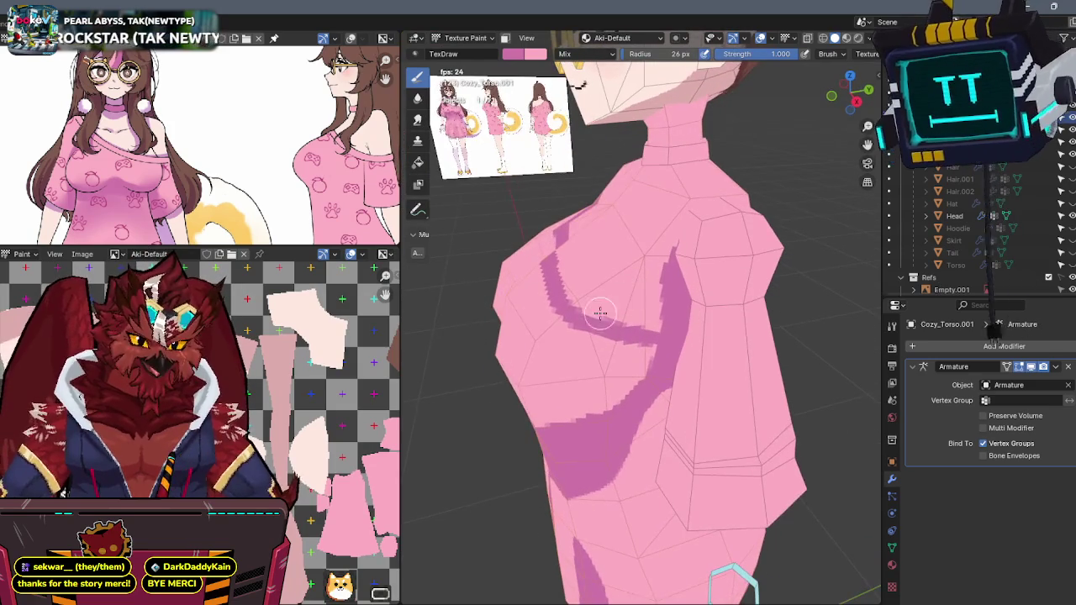
drag(561, 300, 654, 336)
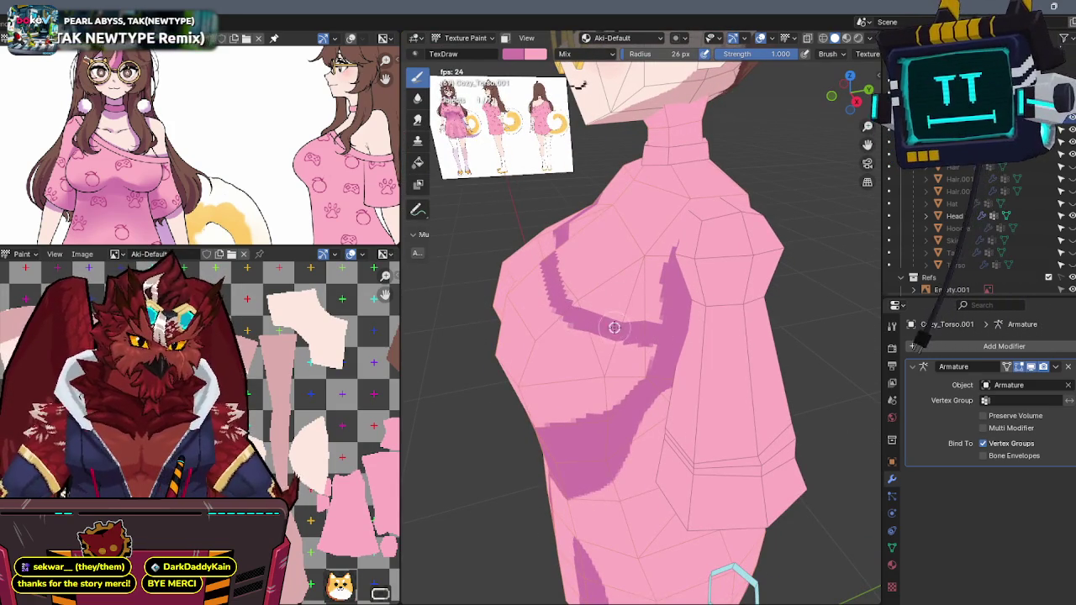
mouse_move(662, 342)
middle_down()
mouse_move(658, 287)
mouse_move(584, 275)
middle_up()
mouse_move(709, 261)
middle_down()
mouse_move(739, 257)
mouse_move(697, 249)
middle_up()
- Flip repeatedly between front and back views to compare the torso with the reference
key(KP_1)
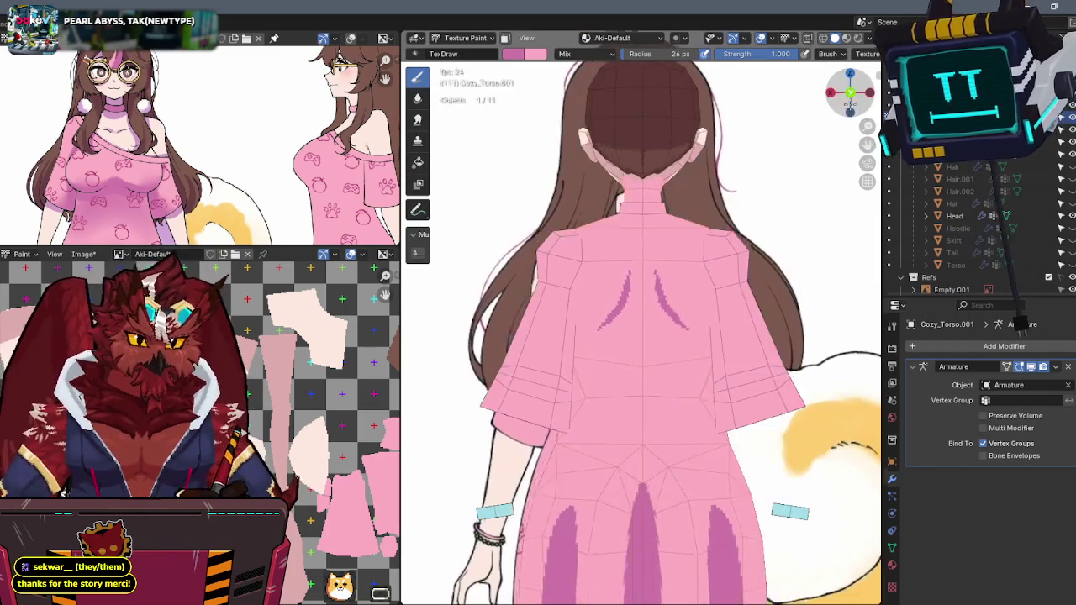
key(ctrl+KP_1)
key(KP_1)
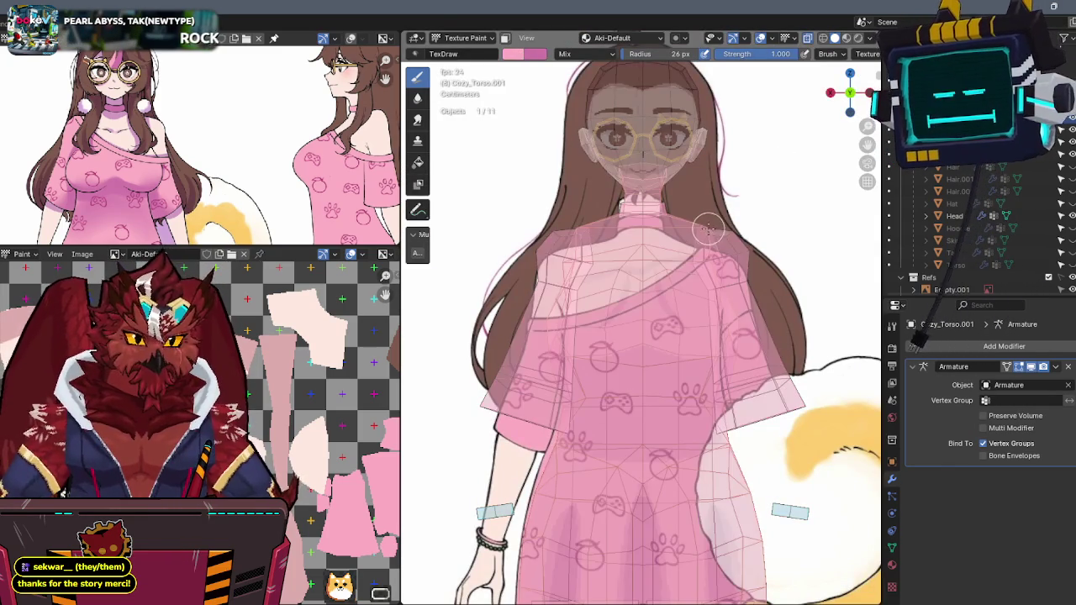
key(ctrl+KP_1)
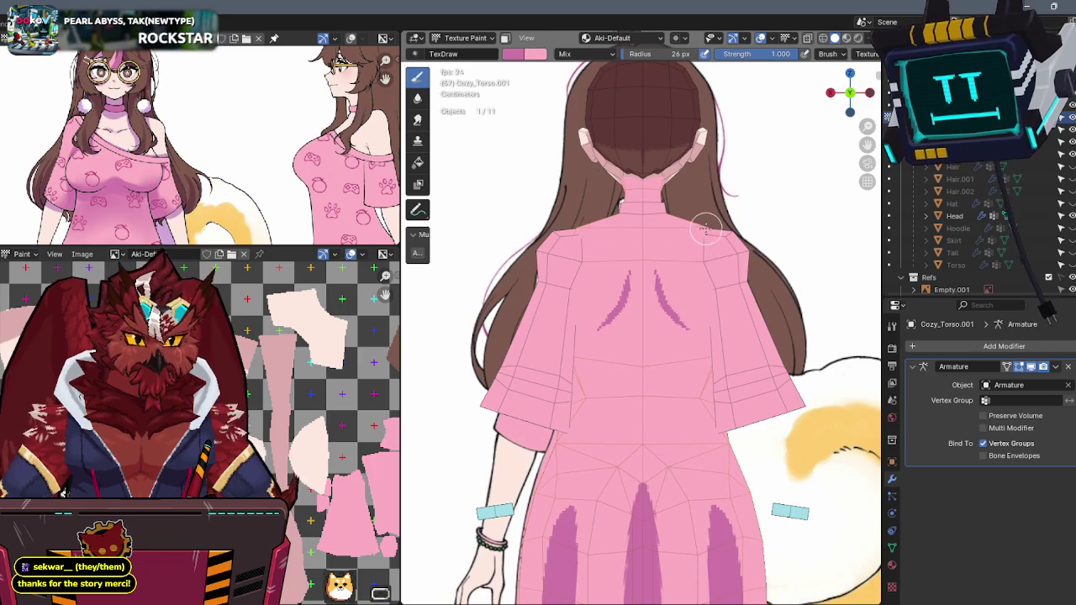
key(KP_1)
key(ctrl+KP_1)
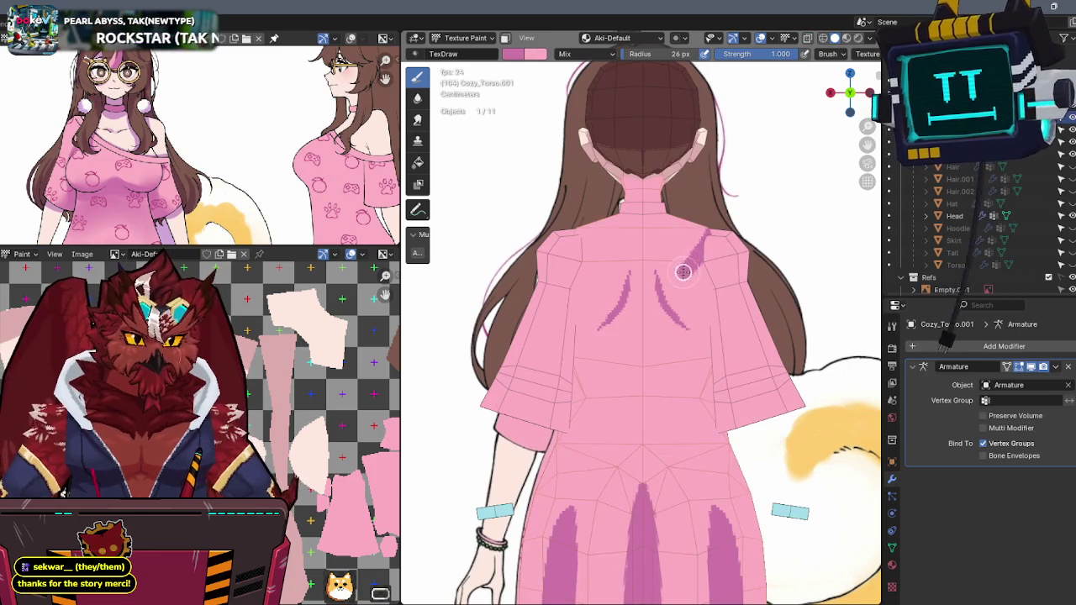
key(KP_1)
key(ctrl+KP_1)
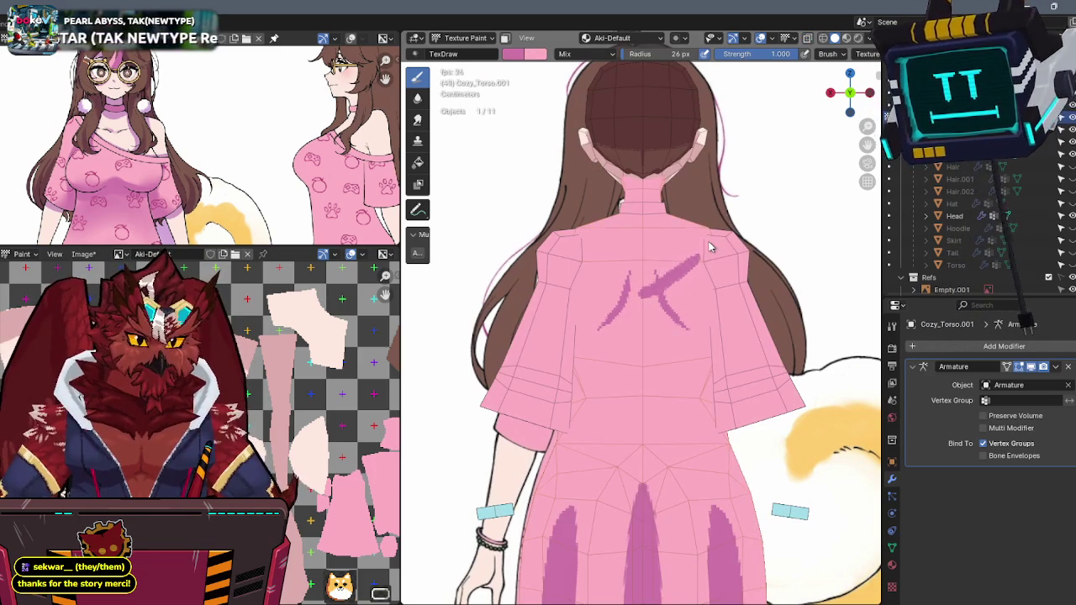
- Settle on the back view, zoom in, and isolate the torso in local view
key(KP_1)
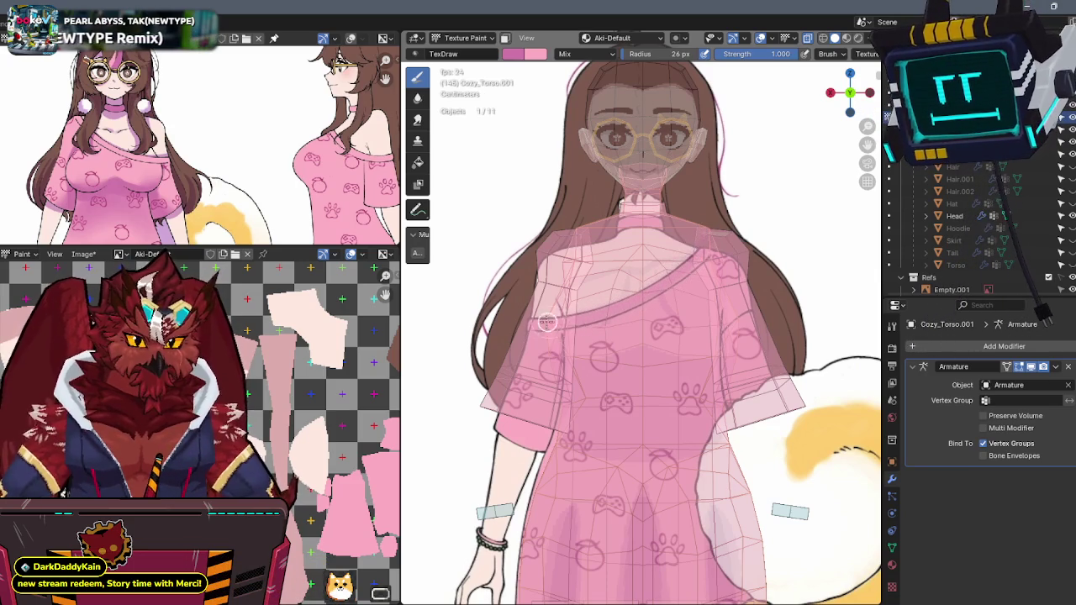
key(ctrl+KP_1)
scroll(656, 257, up, 1)
scroll(671, 243, up, 1)
scroll(658, 246, up, 1)
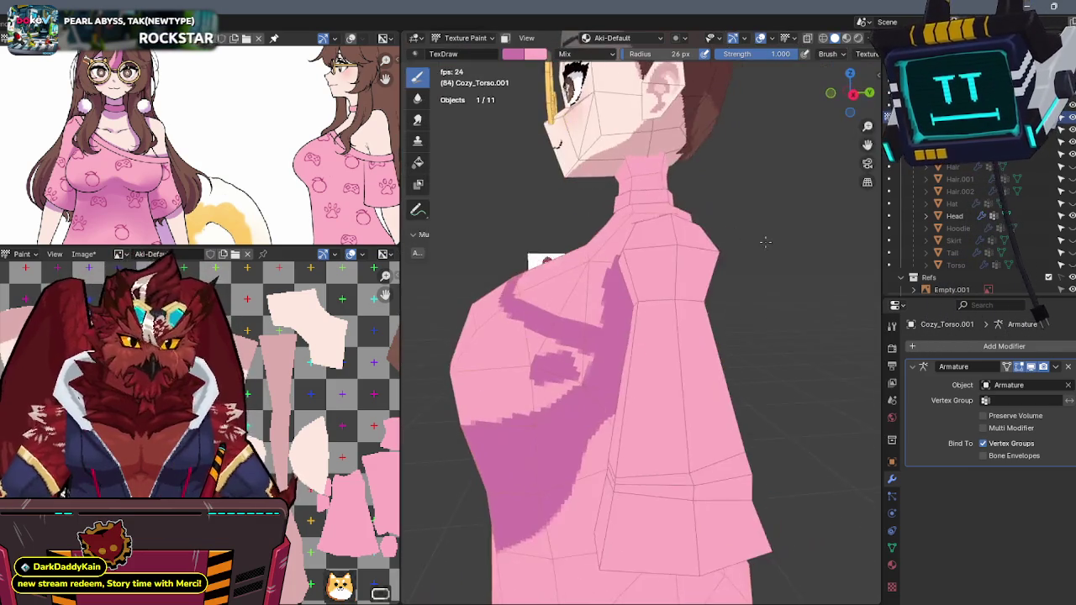
key(KP_Divide)
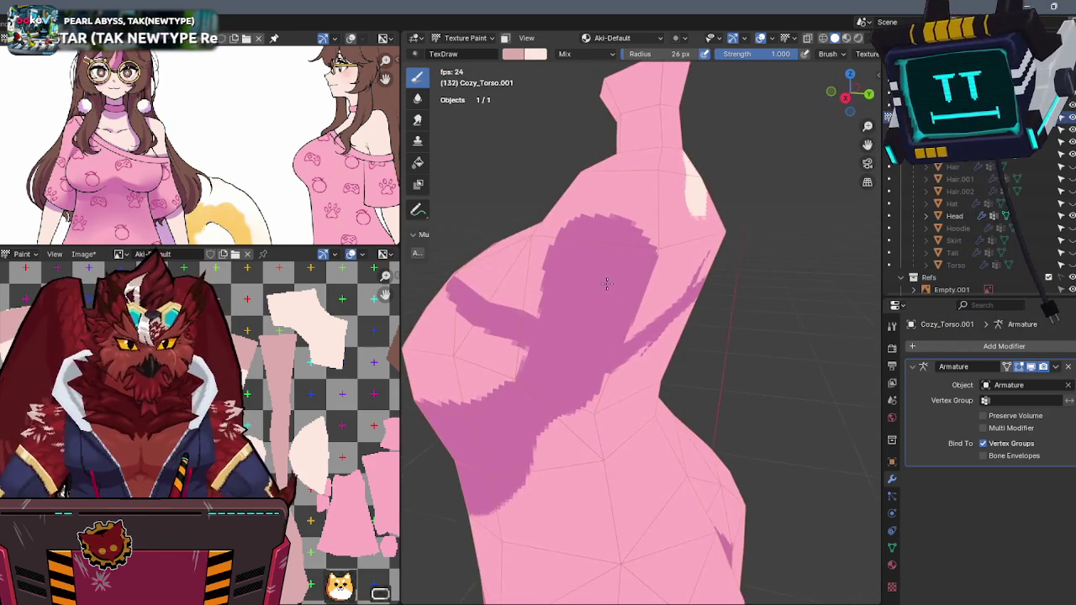
- Paint a light patch on the chest and sample the cream skin colour from the model
mouse_move(596, 312)
mouse_down()
mouse_move(566, 307)
mouse_move(531, 280)
mouse_up()
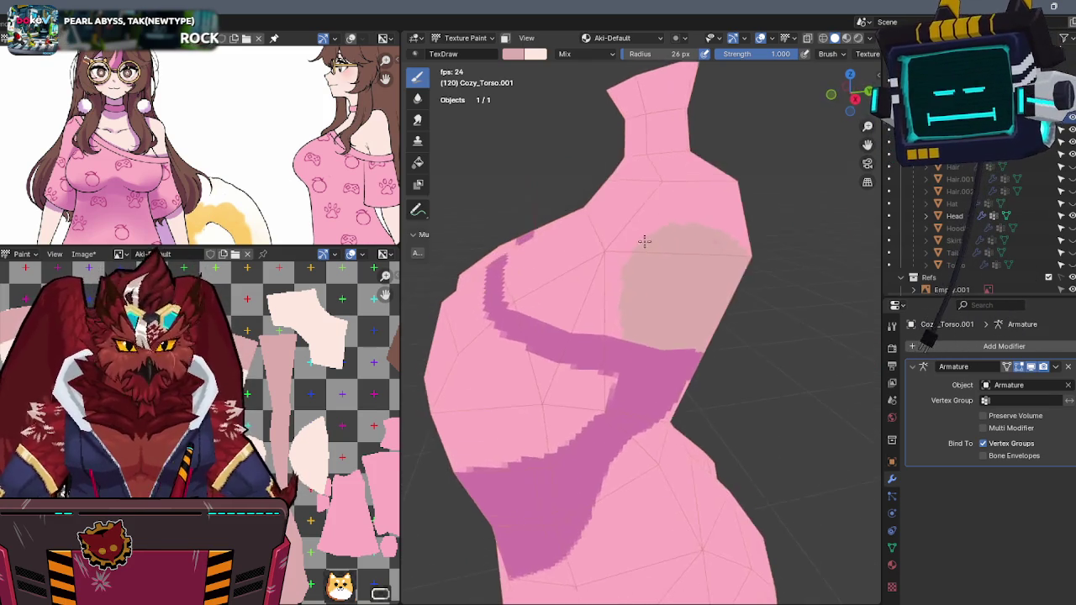
key(x)
drag(644, 294, 635, 242)
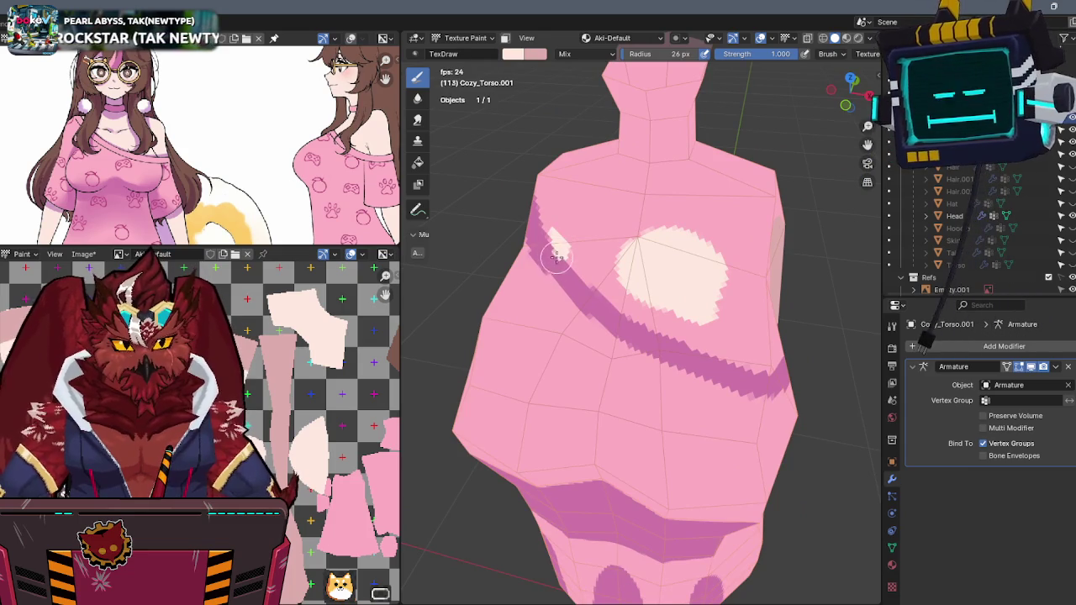
key(s)
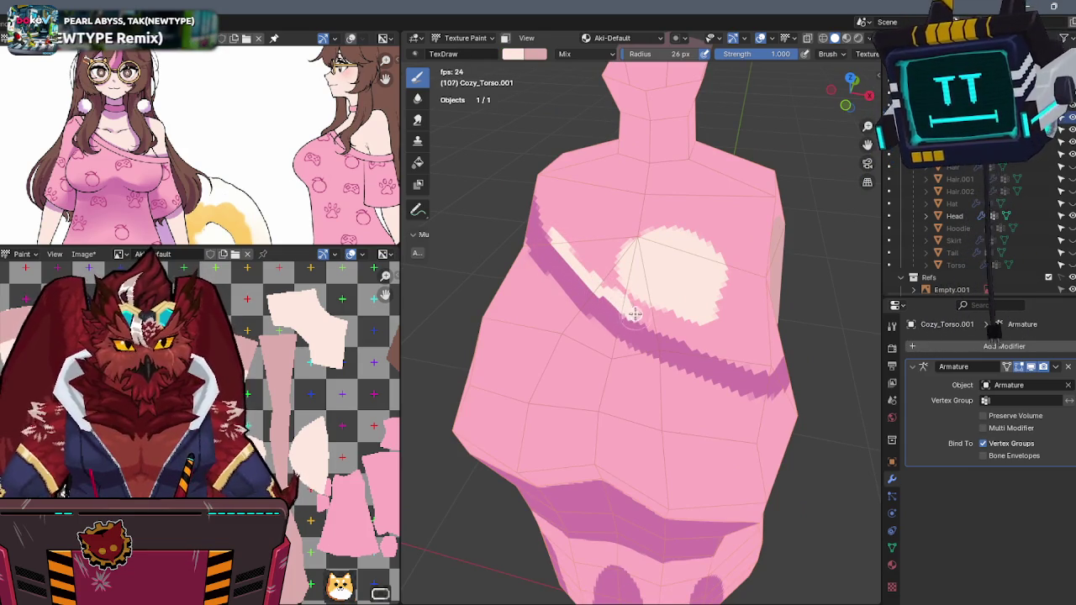
mouse_move(663, 326)
middle_down()
mouse_move(650, 310)
mouse_move(592, 334)
middle_up()
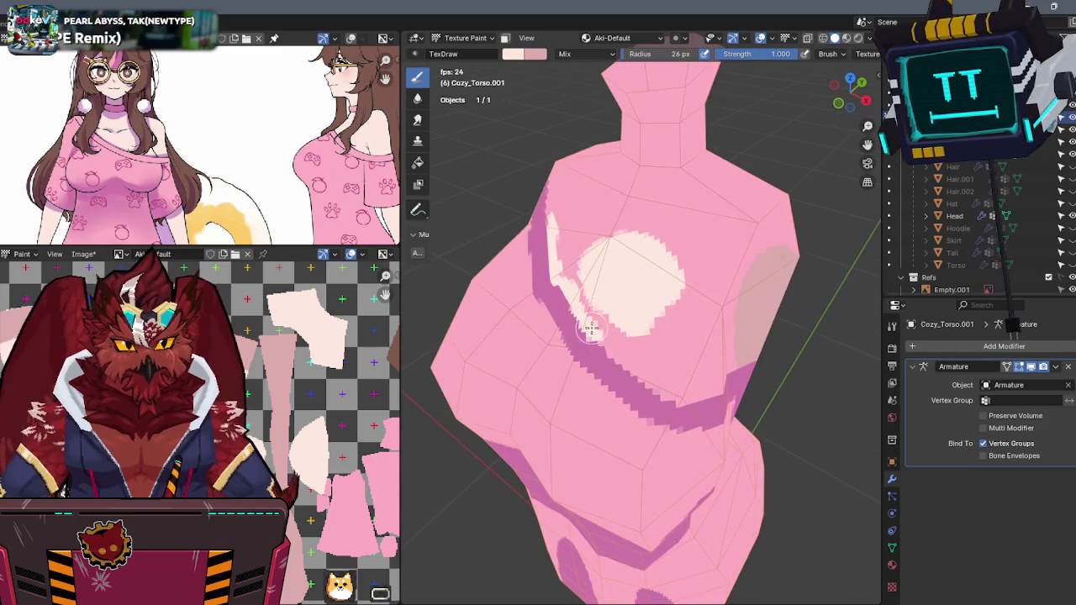
middle_drag(650, 363, 571, 308)
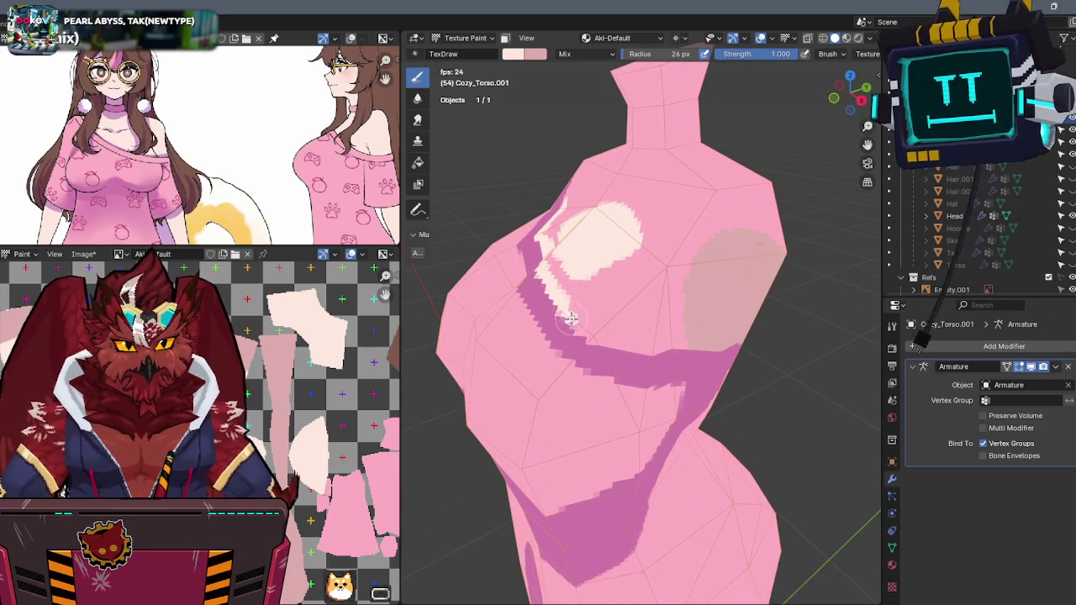
mouse_move(614, 344)
middle_down()
mouse_move(644, 314)
mouse_move(648, 287)
middle_up()
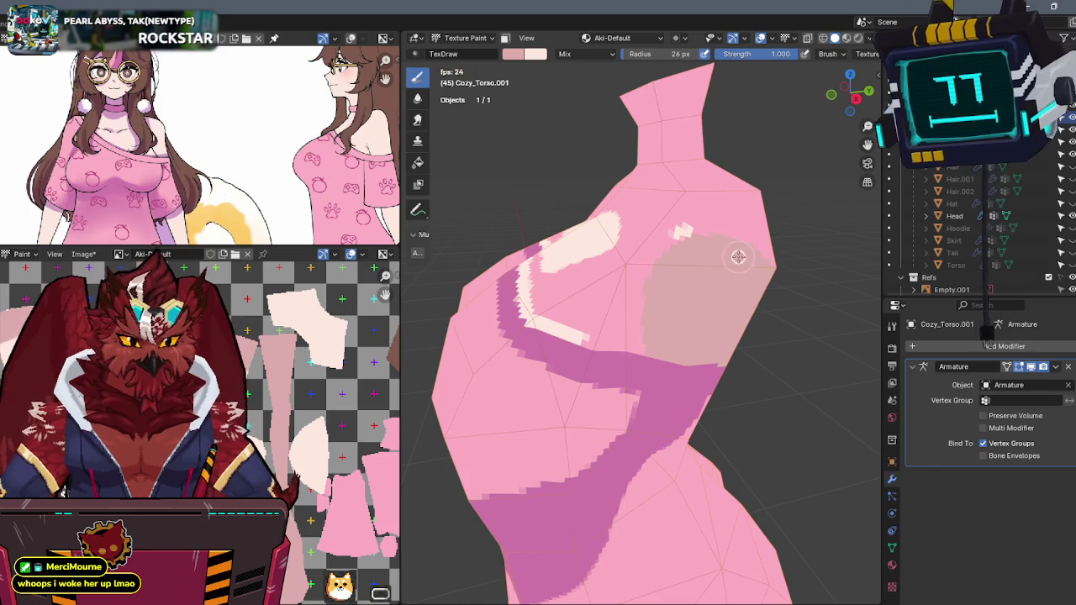
- Cover the upper chest with pale cream skin, filling gaps along its edge
mouse_move(699, 228)
mouse_down()
mouse_move(672, 235)
mouse_move(634, 318)
mouse_up()
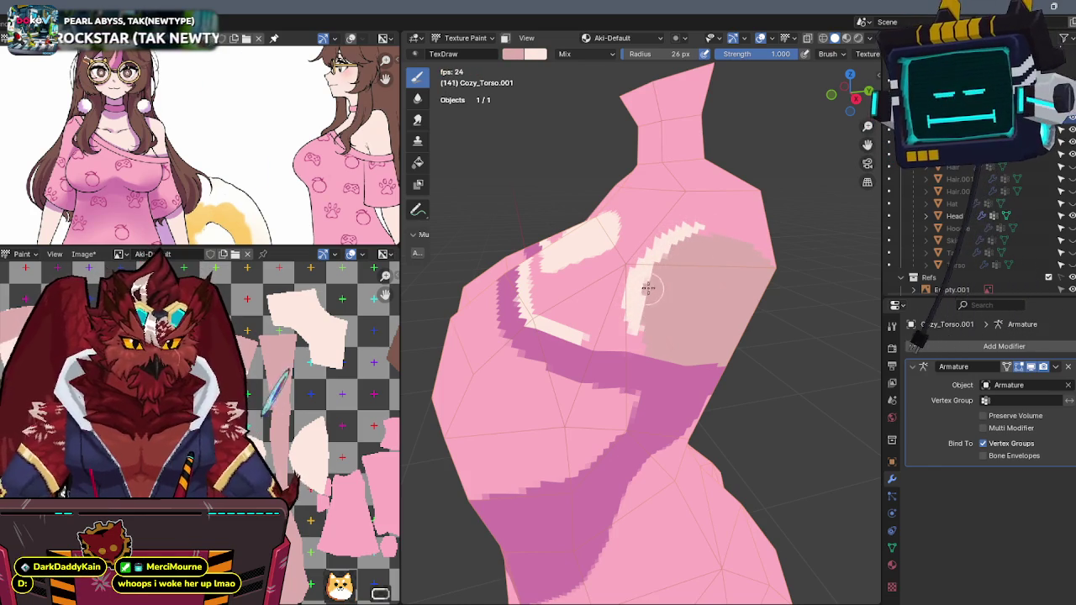
drag(632, 321, 641, 346)
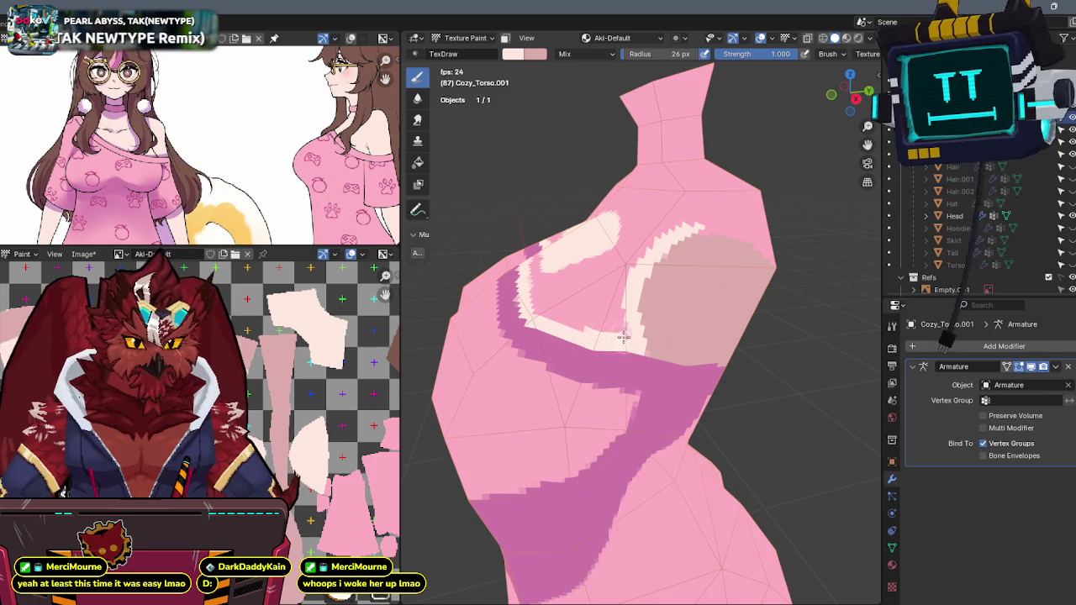
drag(617, 300, 604, 292)
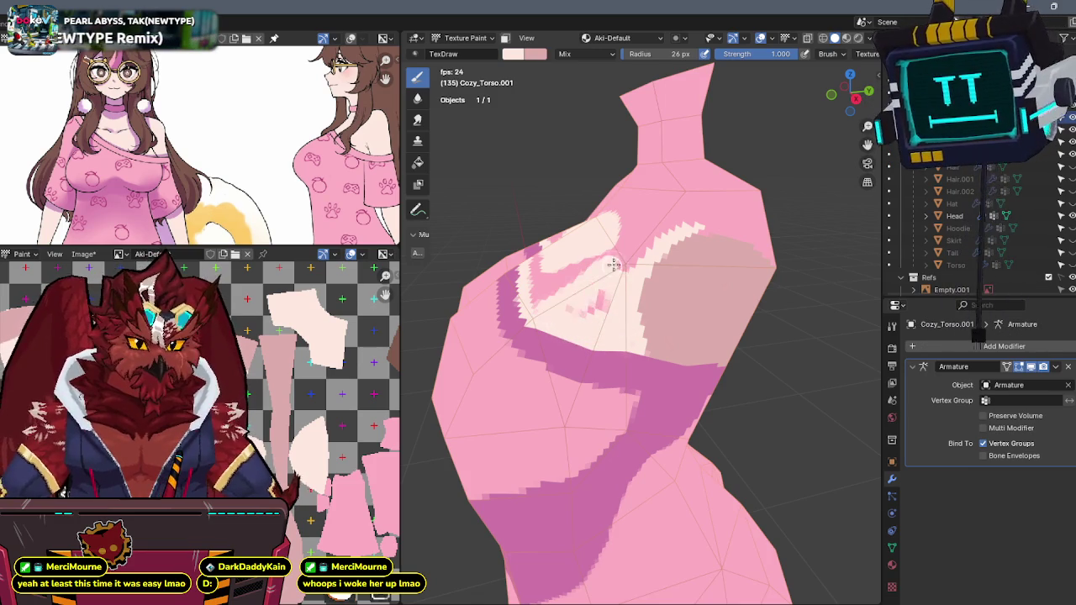
middle_drag(603, 292, 638, 341)
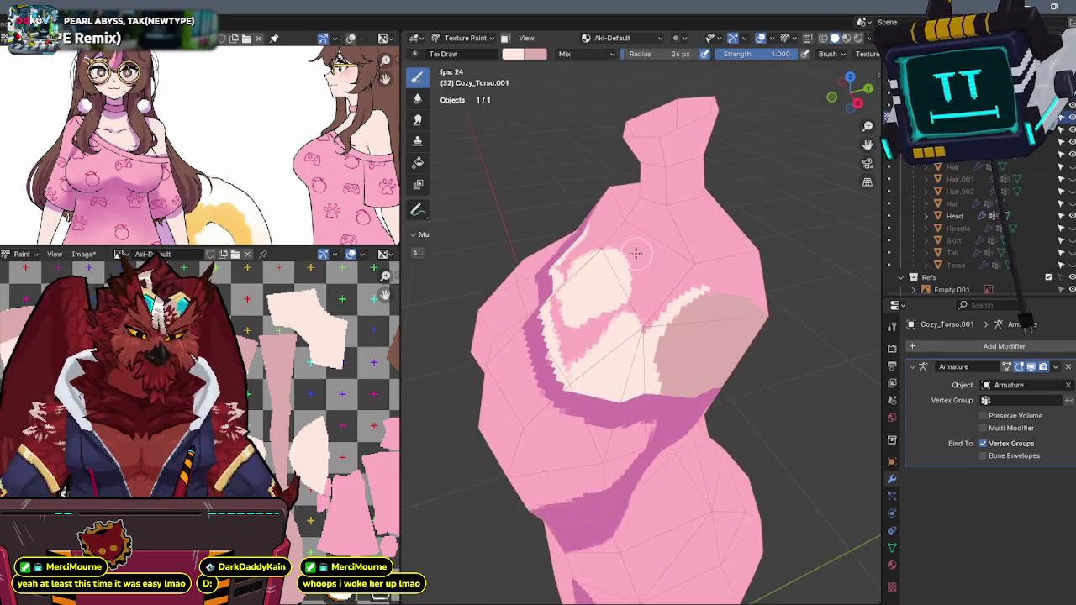
mouse_move(638, 340)
mouse_down()
mouse_move(660, 298)
mouse_move(619, 312)
mouse_up()
mouse_move(619, 312)
middle_down()
mouse_move(701, 257)
mouse_move(615, 292)
middle_up()
mouse_move(620, 302)
mouse_down()
mouse_move(654, 333)
mouse_move(691, 326)
mouse_move(698, 348)
mouse_move(707, 315)
mouse_up()
- Paint a pale streak along the darker pink band on the other shoulder
mouse_move(706, 315)
middle_down()
mouse_move(628, 283)
mouse_move(681, 303)
middle_up()
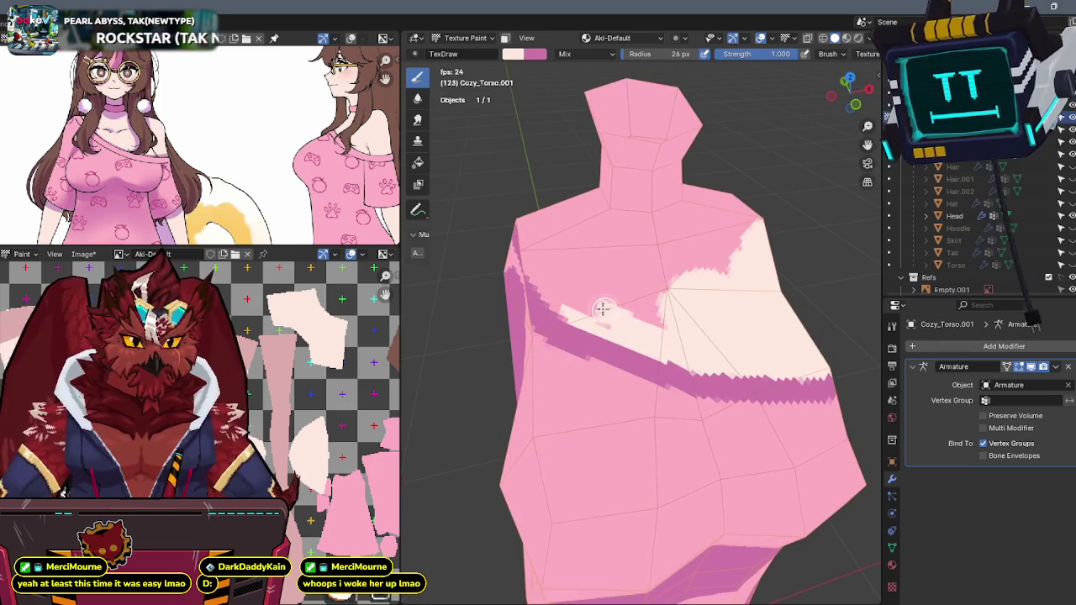
middle_drag(616, 316, 658, 278)
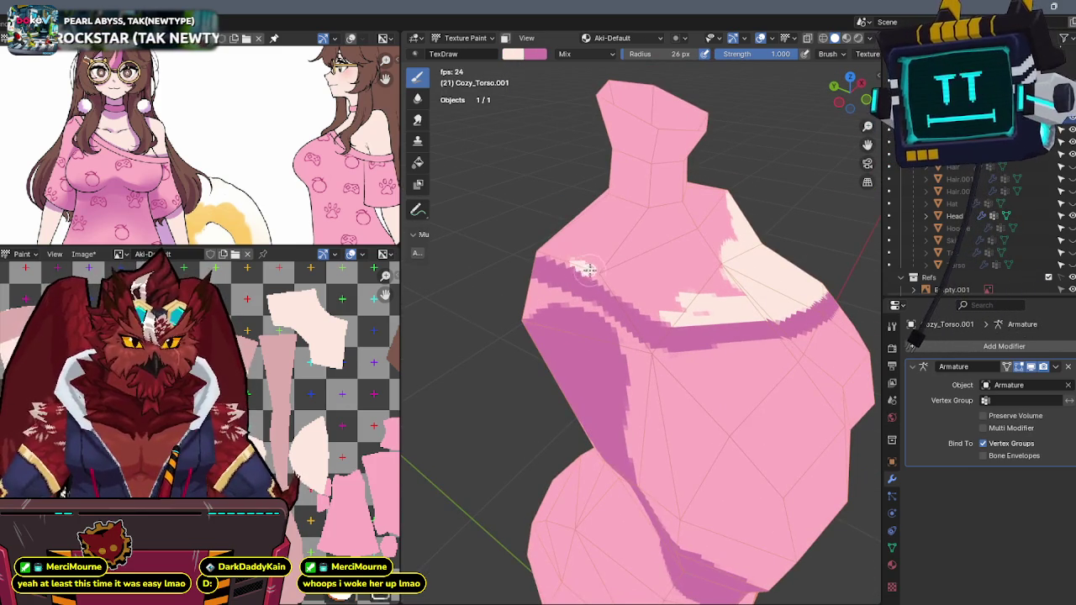
mouse_move(586, 269)
mouse_down()
mouse_move(674, 320)
mouse_move(572, 257)
mouse_up()
mouse_move(571, 256)
middle_down()
mouse_move(659, 248)
mouse_move(687, 268)
mouse_move(720, 233)
mouse_move(588, 286)
middle_up()
scroll(572, 294, up, 2)
- Extend the pale cream mark sideways across the torso's back, then view the side and chest
scroll(540, 312, up, 2)
middle_drag(540, 312, 619, 287)
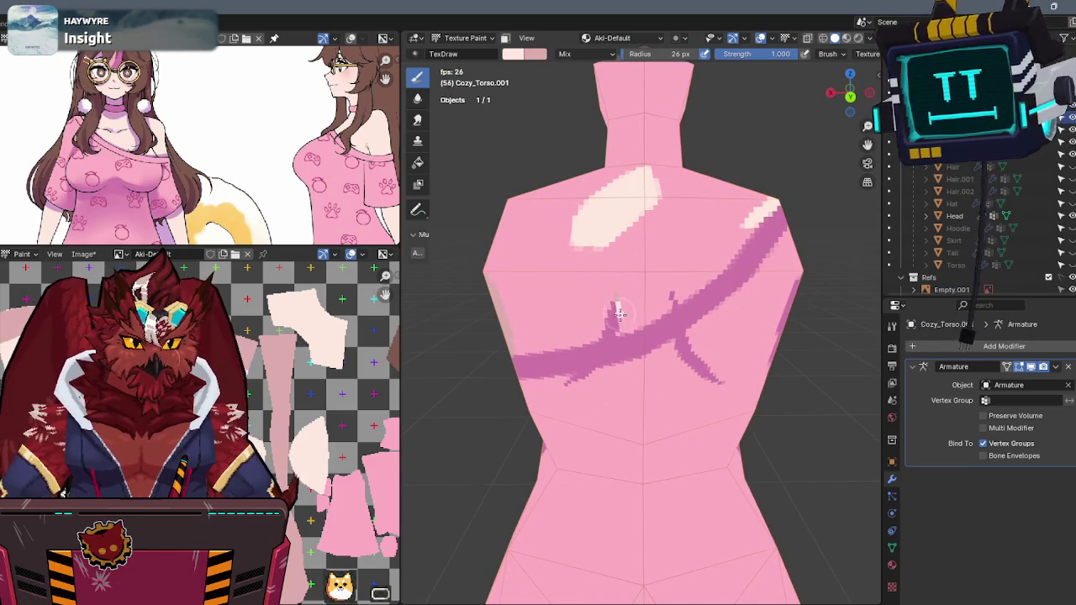
drag(626, 331, 649, 319)
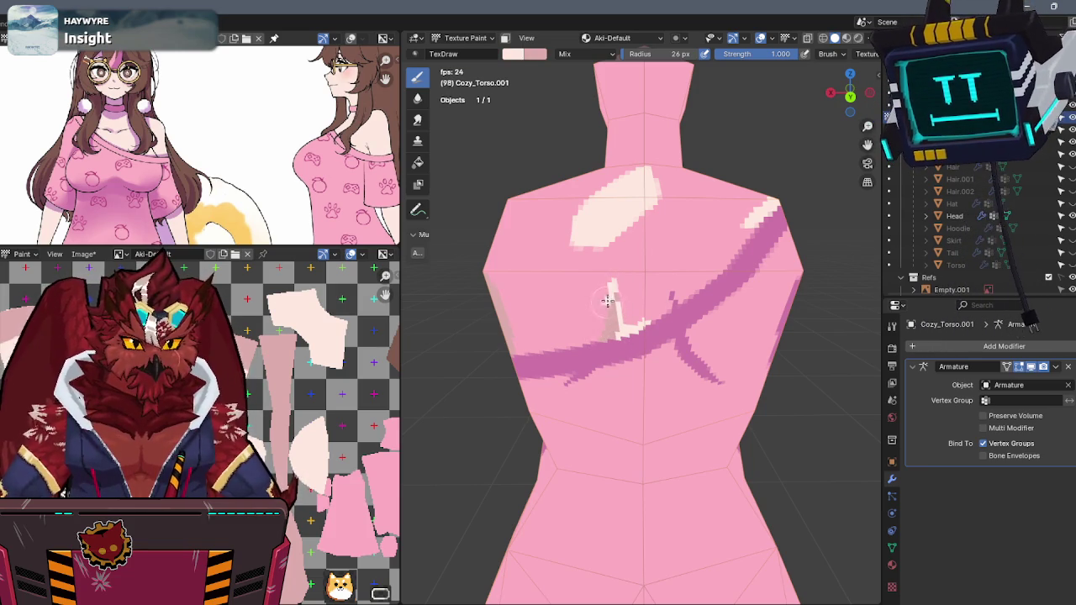
mouse_move(594, 314)
middle_down()
mouse_move(613, 269)
mouse_move(622, 304)
mouse_move(538, 332)
mouse_move(561, 336)
middle_up()
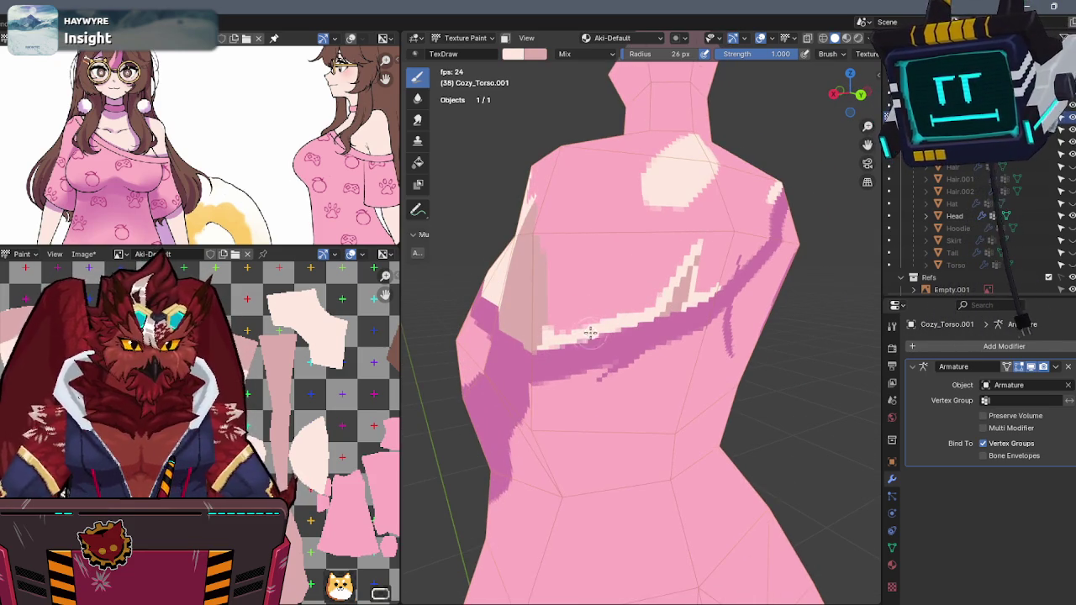
mouse_move(557, 300)
middle_down()
mouse_move(596, 277)
mouse_move(596, 242)
middle_up()
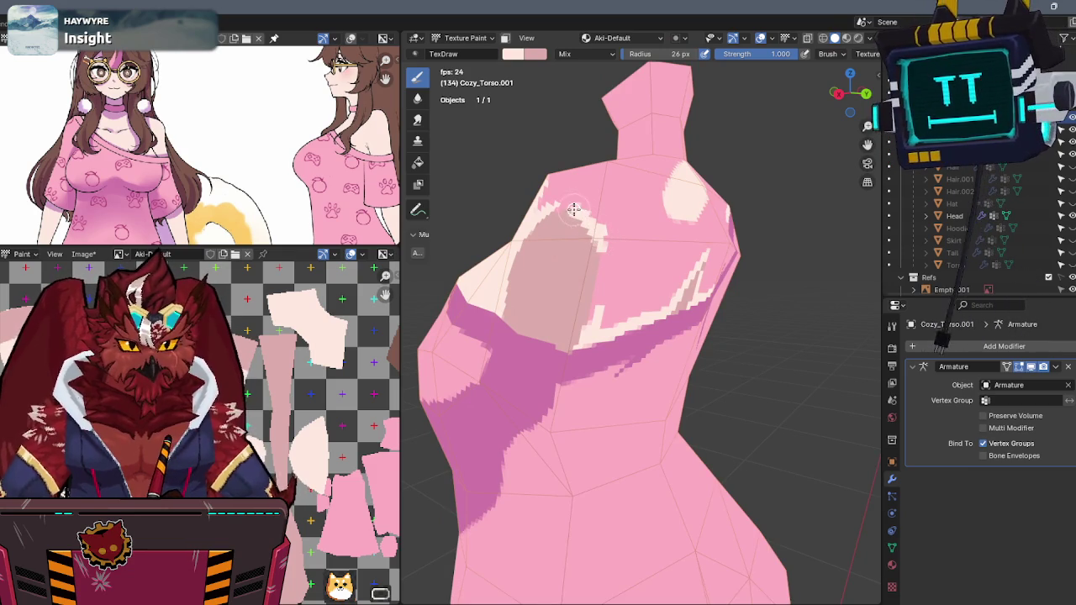
middle_drag(573, 210, 579, 247)
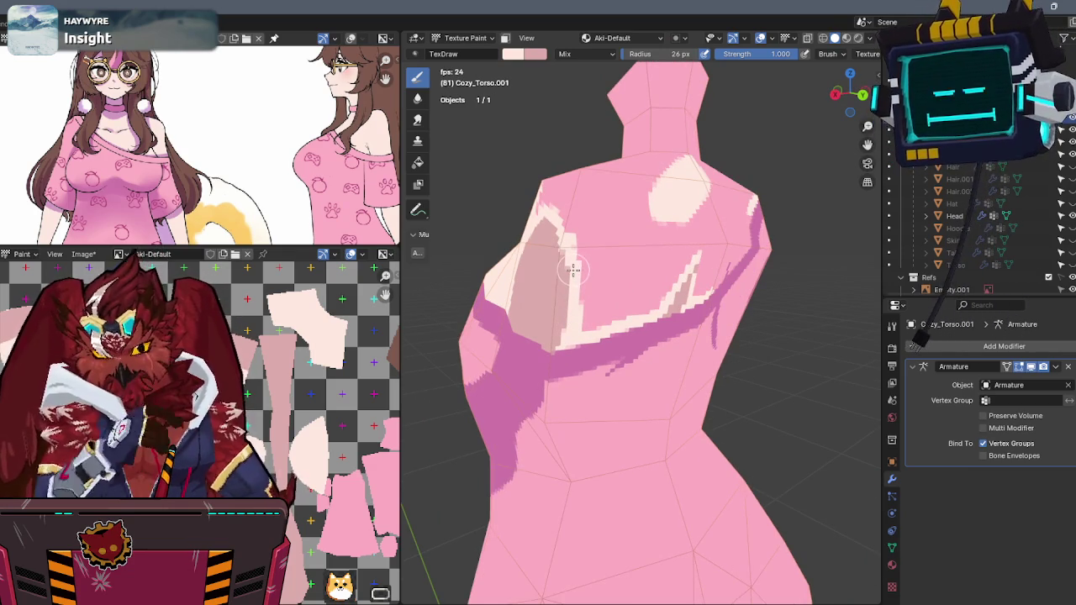
middle_drag(605, 233, 717, 185)
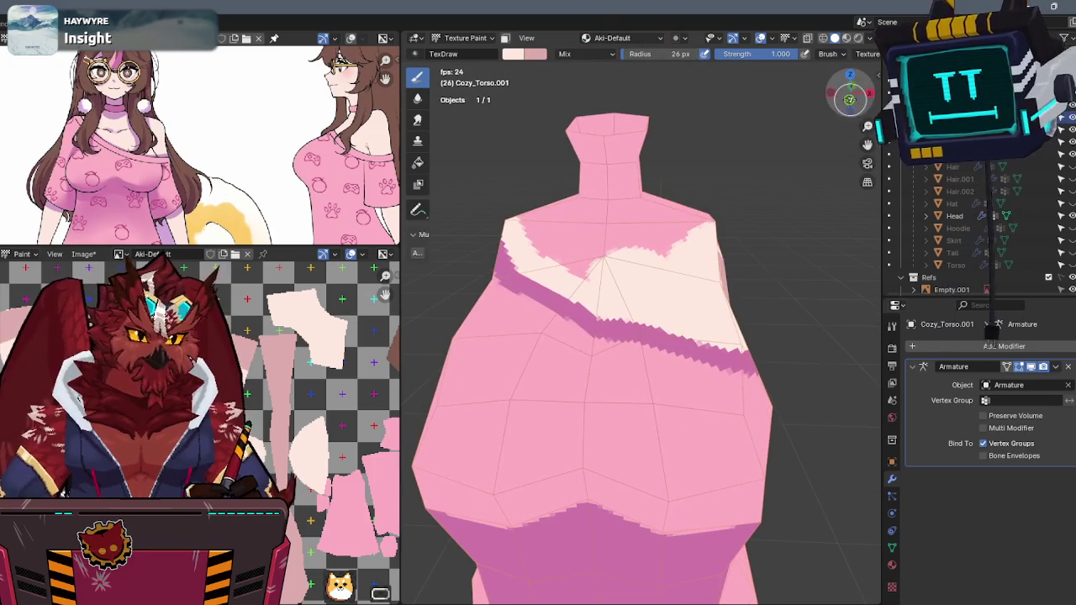
click(845, 91)
key(KP_1)
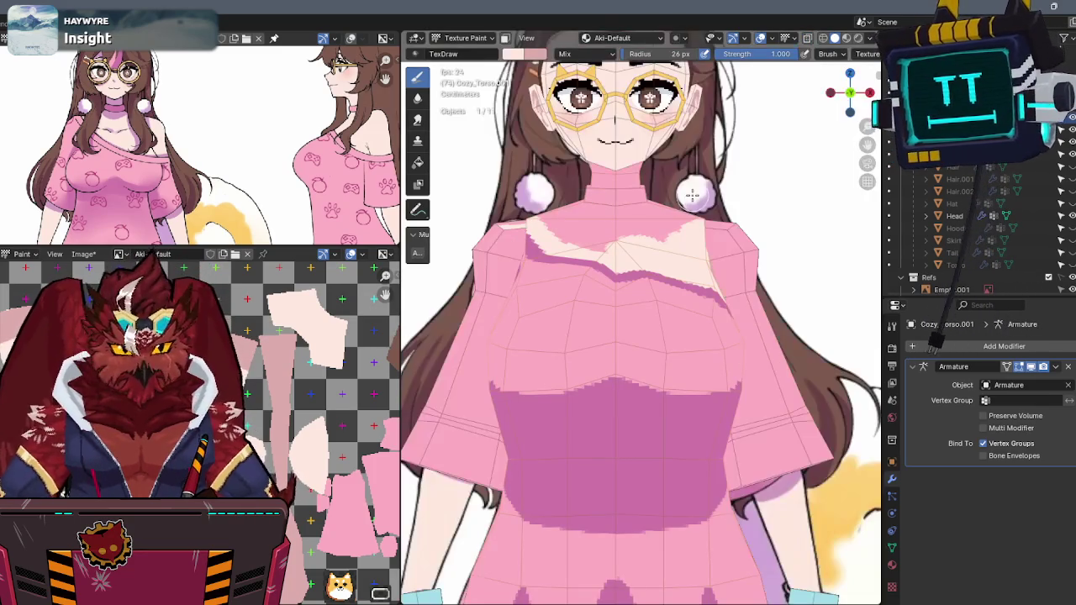
key(alt+z)
key(KP_Divide)
key(alt+z)
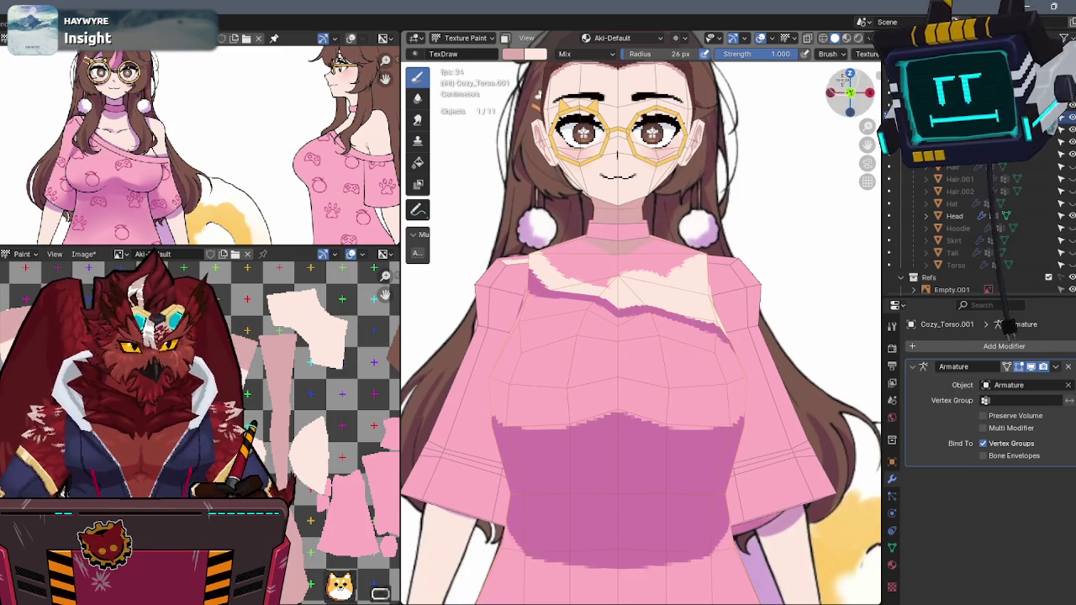
key(alt+z)
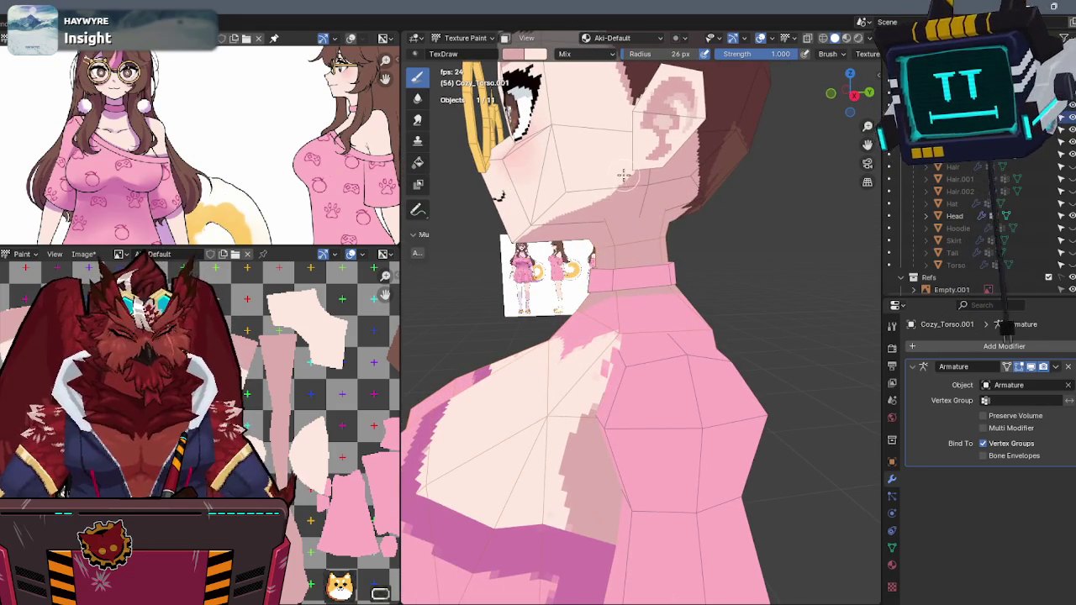
key(KP_Divide)
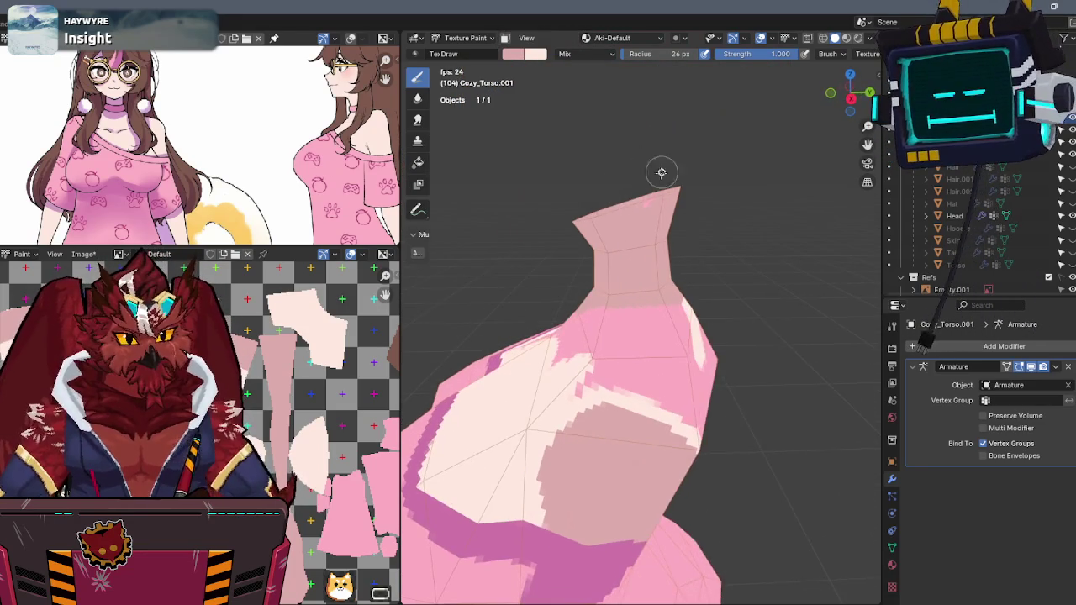
- Paint cream skin down from the neck and across the chest toward the shoulder
middle_drag(605, 221, 603, 311)
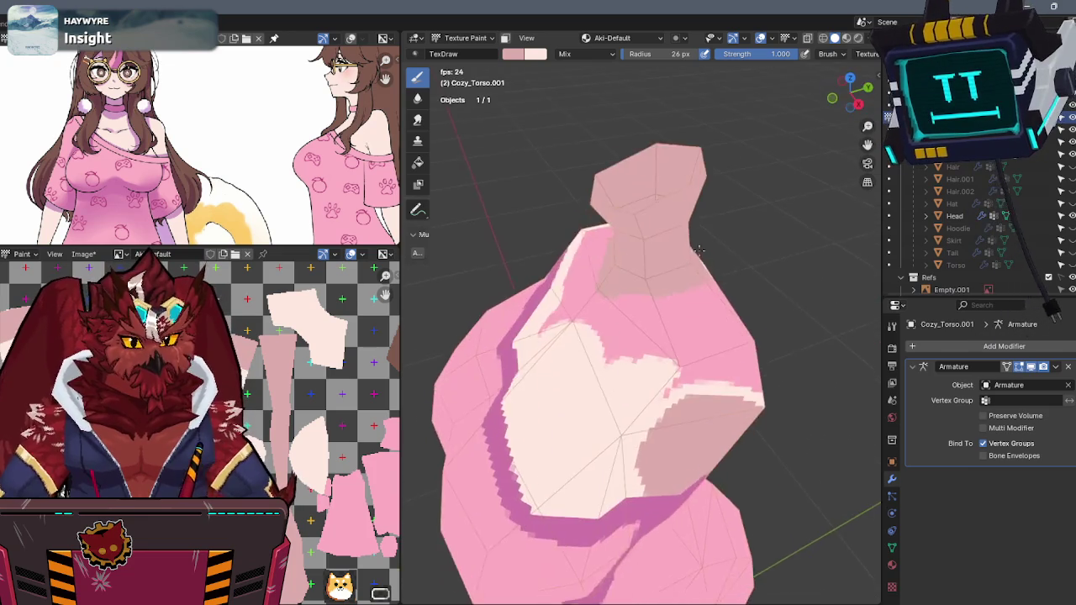
drag(556, 246, 687, 288)
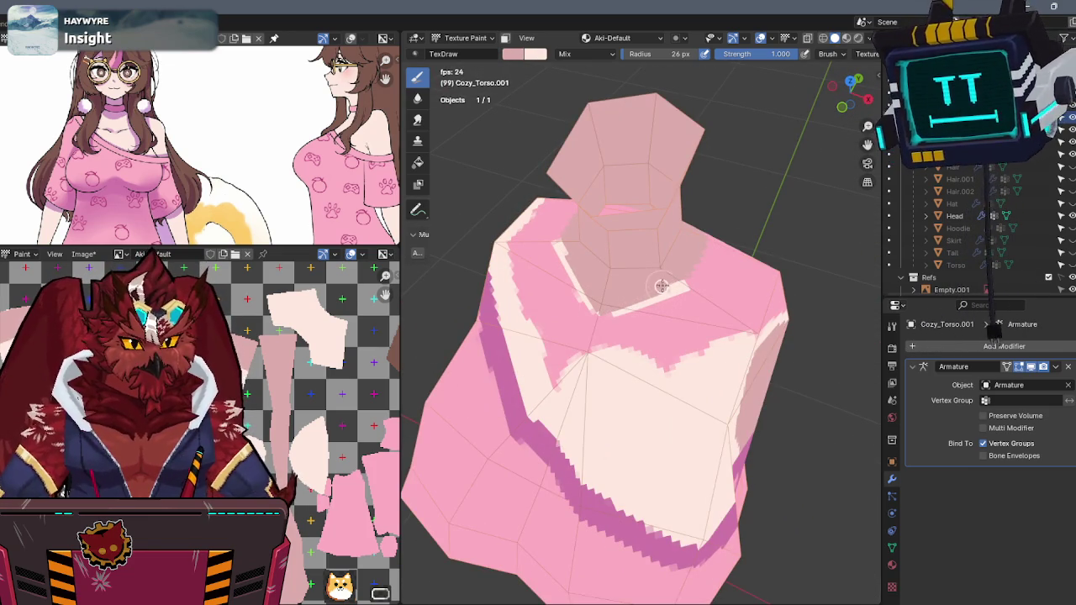
drag(550, 243, 623, 313)
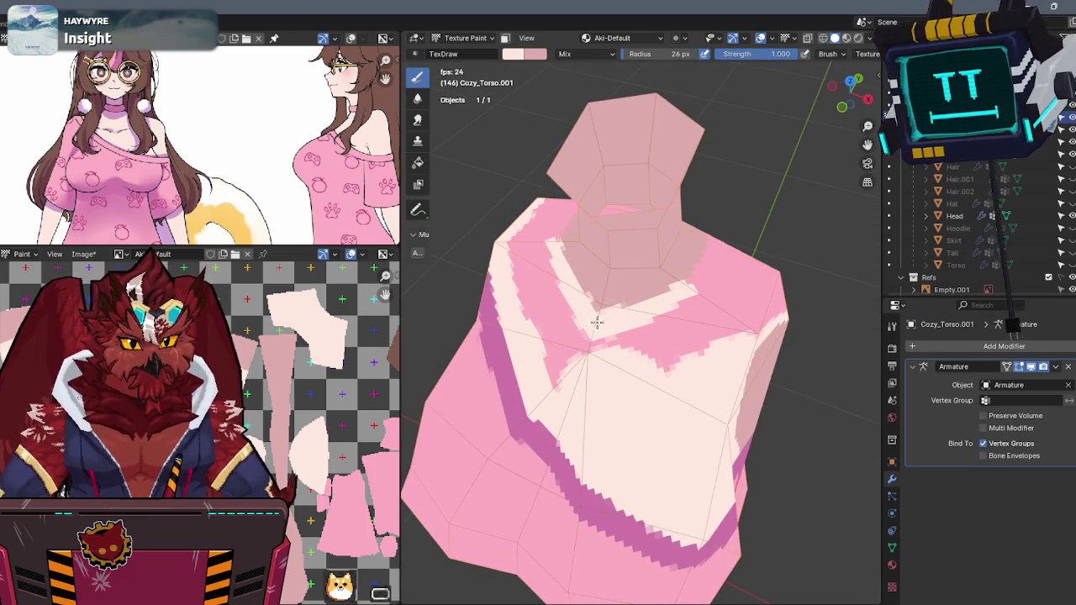
drag(624, 324, 559, 374)
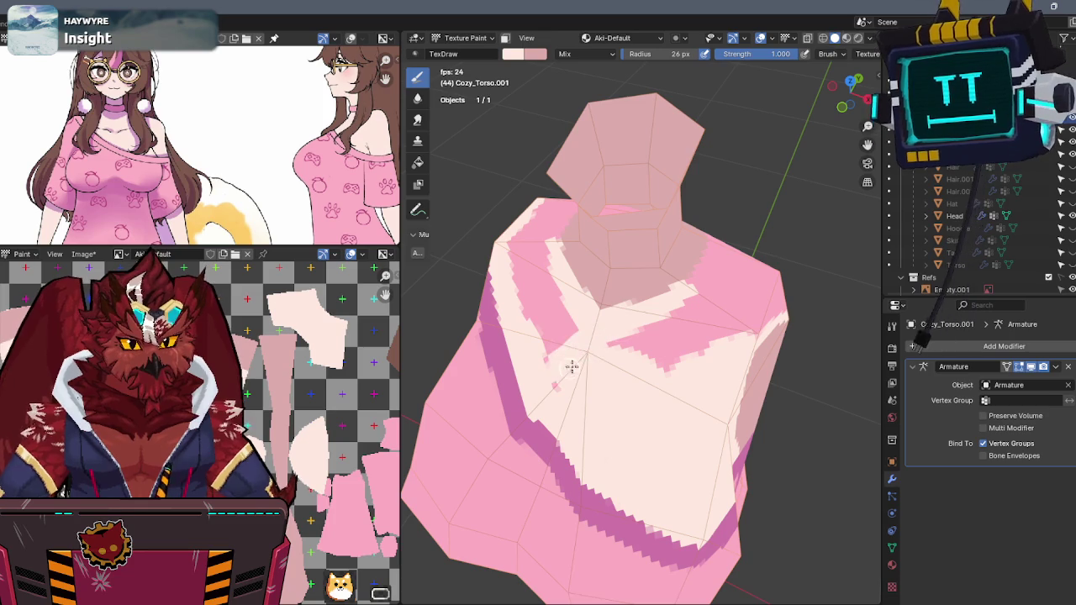
mouse_move(616, 342)
mouse_down()
mouse_move(647, 319)
mouse_move(675, 319)
mouse_up()
mouse_move(674, 319)
middle_down()
mouse_move(641, 263)
mouse_move(688, 338)
middle_up()
drag(687, 339, 719, 329)
mouse_move(718, 330)
middle_down()
mouse_move(720, 300)
mouse_move(658, 254)
mouse_move(697, 259)
mouse_move(681, 244)
mouse_move(663, 238)
mouse_move(626, 298)
middle_up()
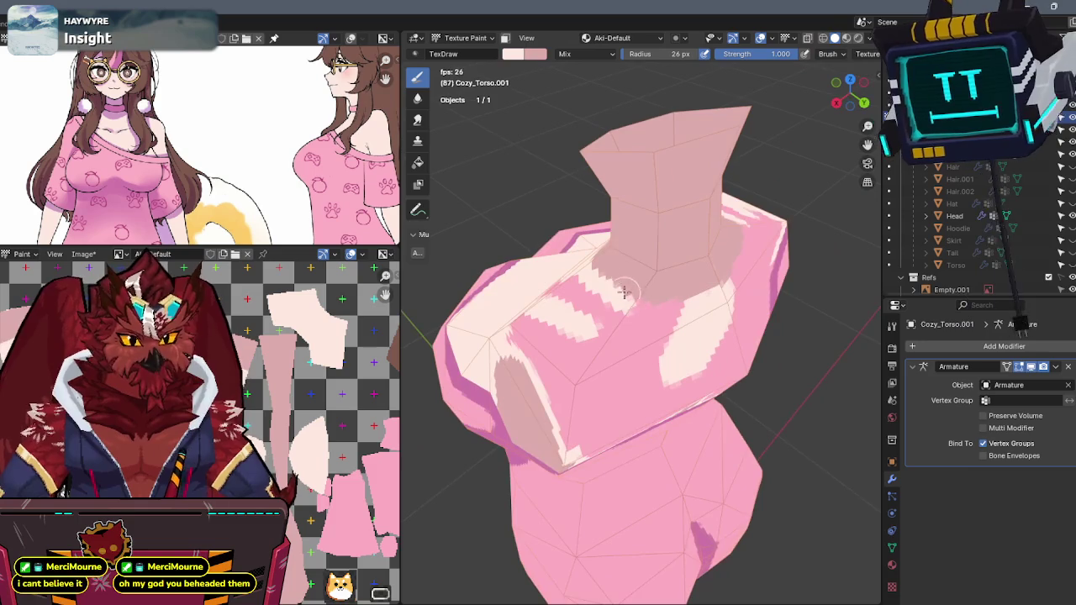
- Add a light shoulder stroke and cover the leftover pink patch in cream
drag(633, 301, 680, 306)
mouse_move(718, 282)
middle_down()
mouse_move(705, 290)
mouse_move(686, 247)
mouse_move(676, 282)
mouse_move(600, 305)
mouse_move(603, 319)
middle_up()
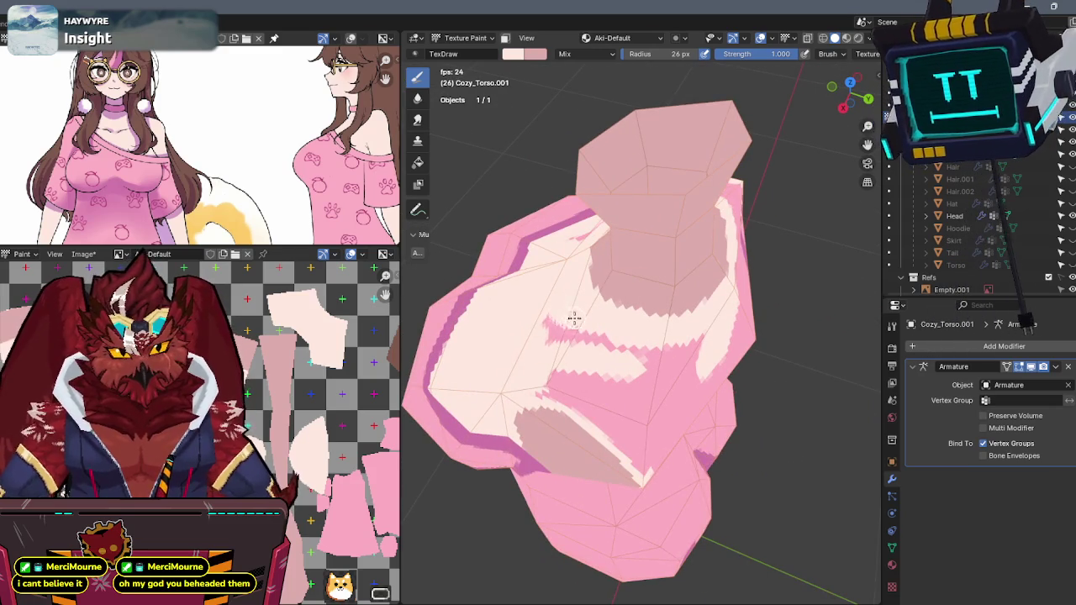
drag(570, 318, 568, 338)
mouse_move(590, 338)
middle_down()
mouse_move(542, 344)
mouse_move(598, 313)
mouse_move(624, 355)
mouse_move(736, 387)
middle_up()
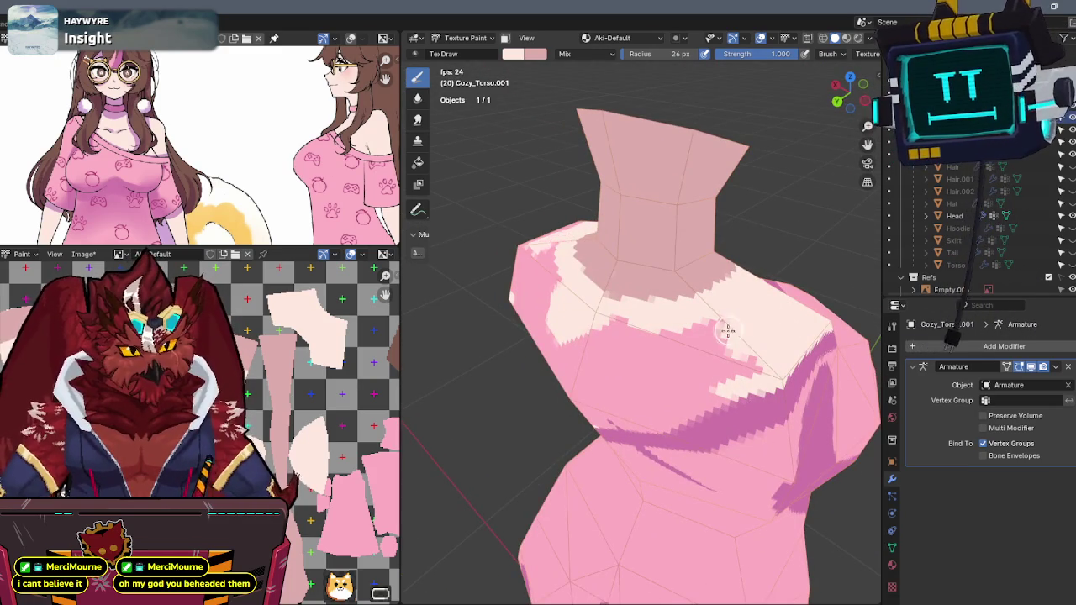
mouse_move(737, 302)
middle_down()
mouse_move(856, 248)
mouse_move(728, 283)
middle_up()
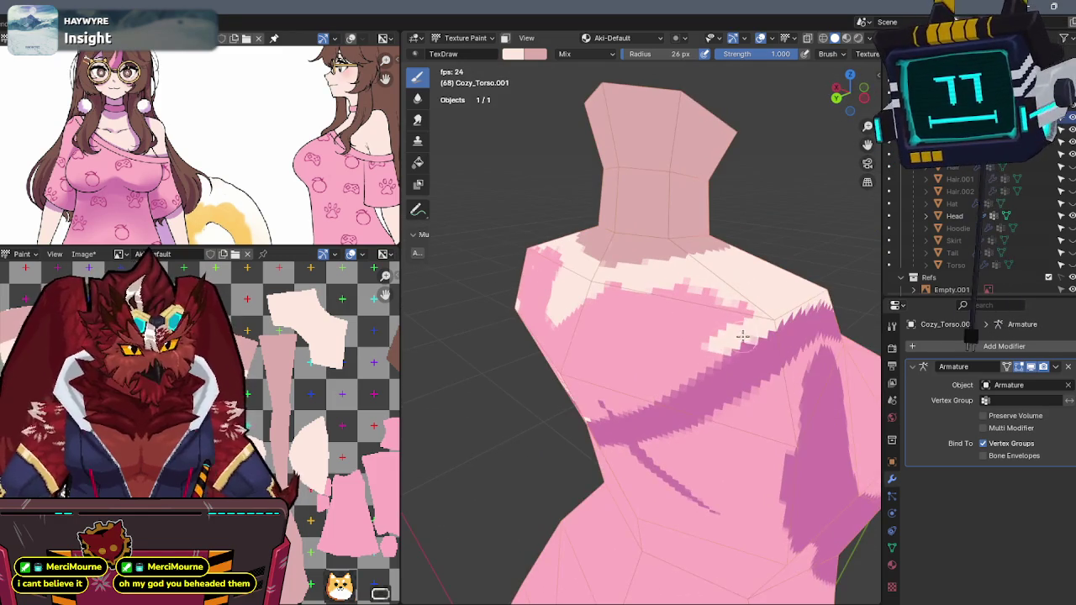
- Paint pale skin along the shoulder diagonal and over the upper back
middle_drag(711, 341, 777, 288)
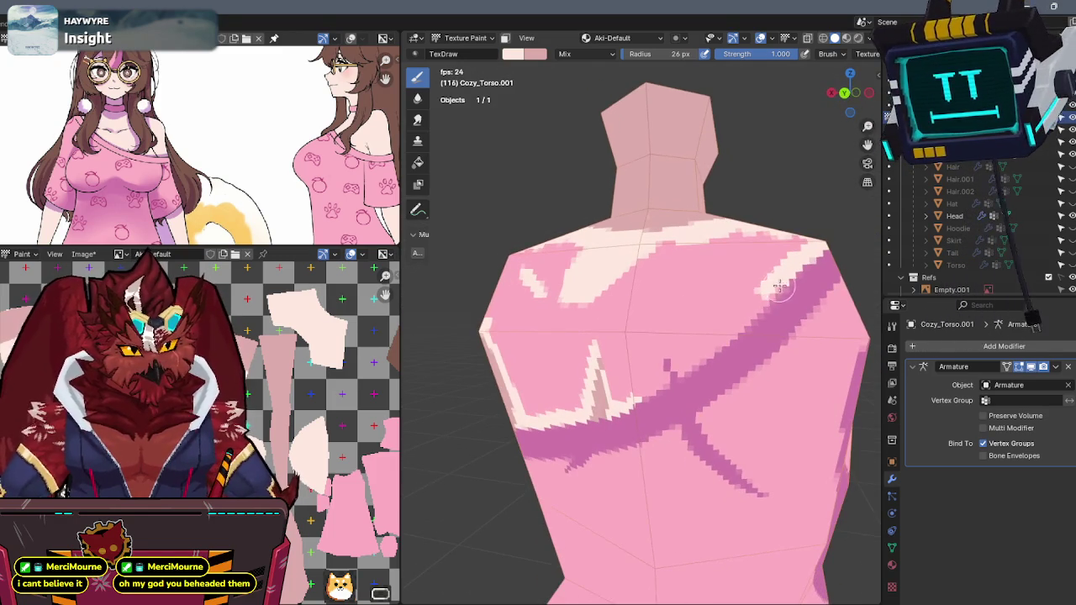
drag(770, 292, 694, 356)
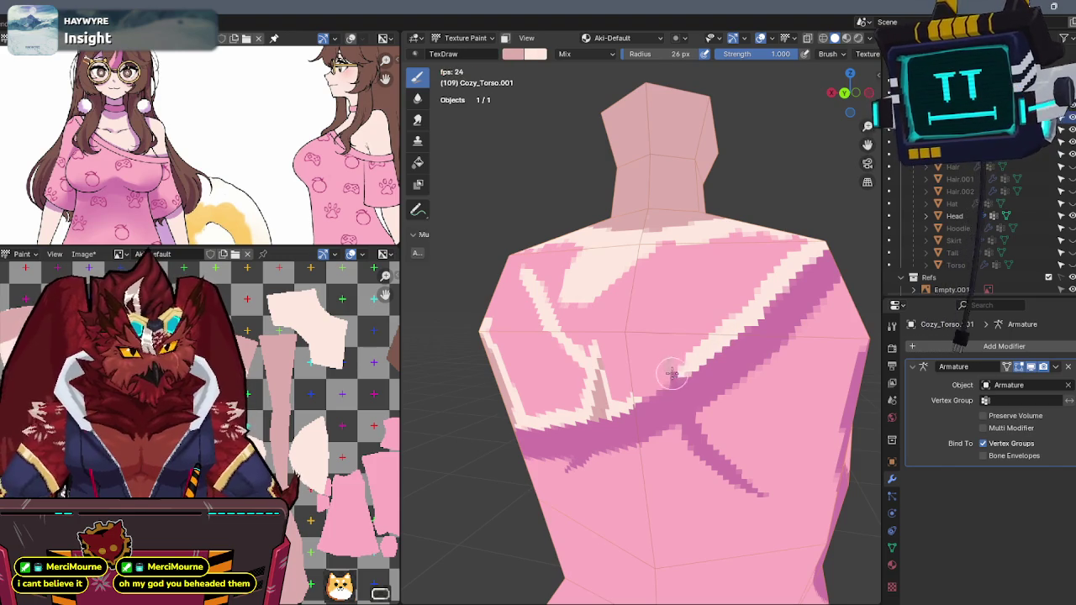
mouse_move(666, 380)
mouse_down()
mouse_move(647, 395)
mouse_move(622, 378)
mouse_move(664, 348)
mouse_move(624, 361)
mouse_move(650, 326)
mouse_move(600, 353)
mouse_up()
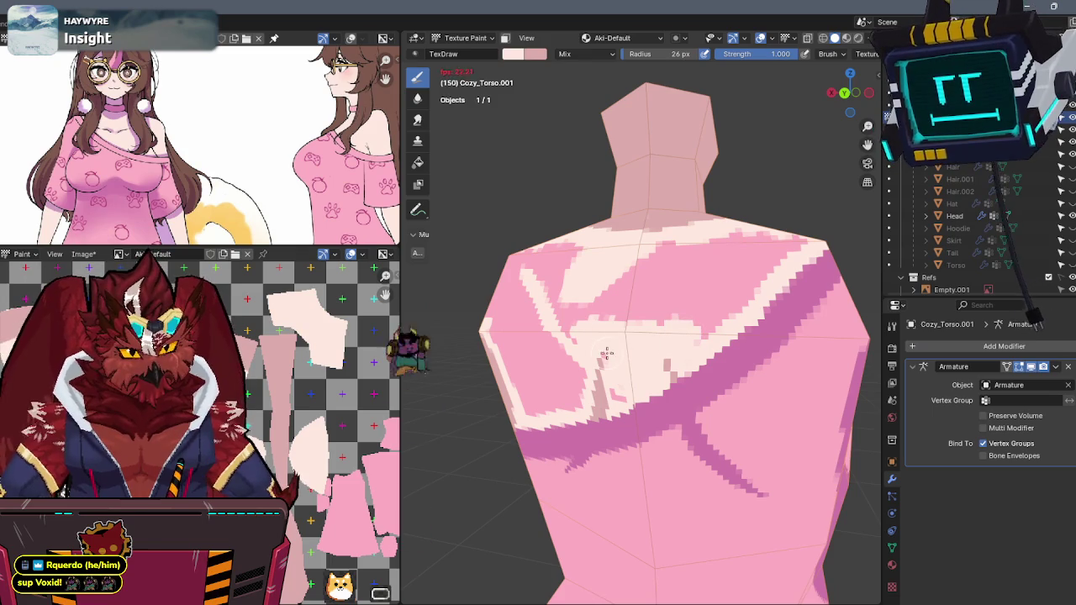
mouse_move(651, 311)
mouse_down()
mouse_move(632, 279)
mouse_move(636, 312)
mouse_move(715, 293)
mouse_move(724, 307)
mouse_up()
- Paint cream skin over the dark pink patches on the upper back
middle_drag(724, 308, 684, 300)
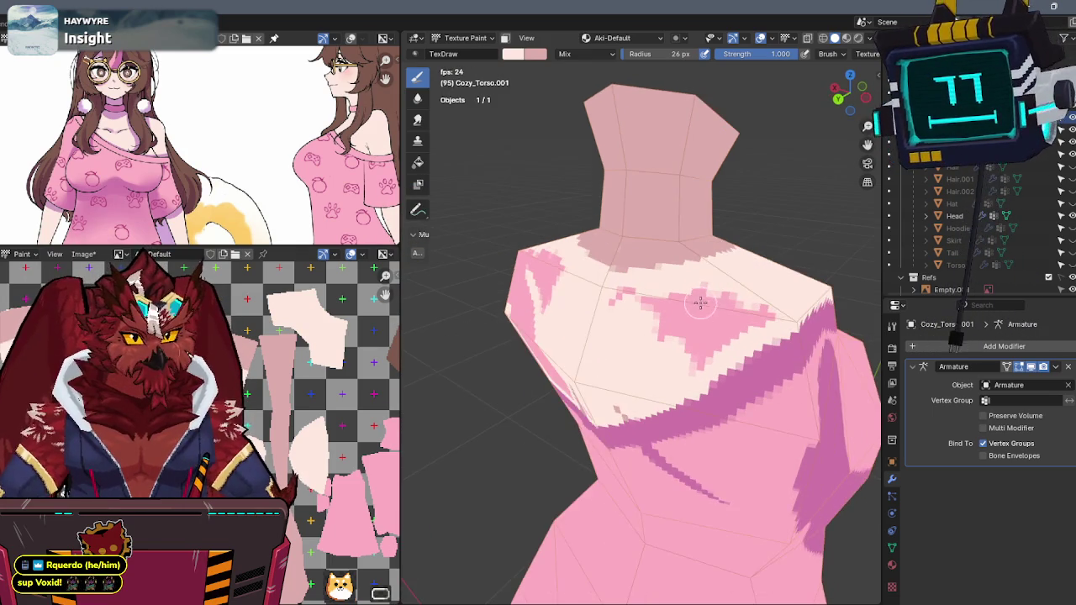
mouse_move(652, 315)
mouse_down()
mouse_move(722, 294)
mouse_move(703, 343)
mouse_move(756, 337)
mouse_up()
middle_drag(713, 300, 636, 269)
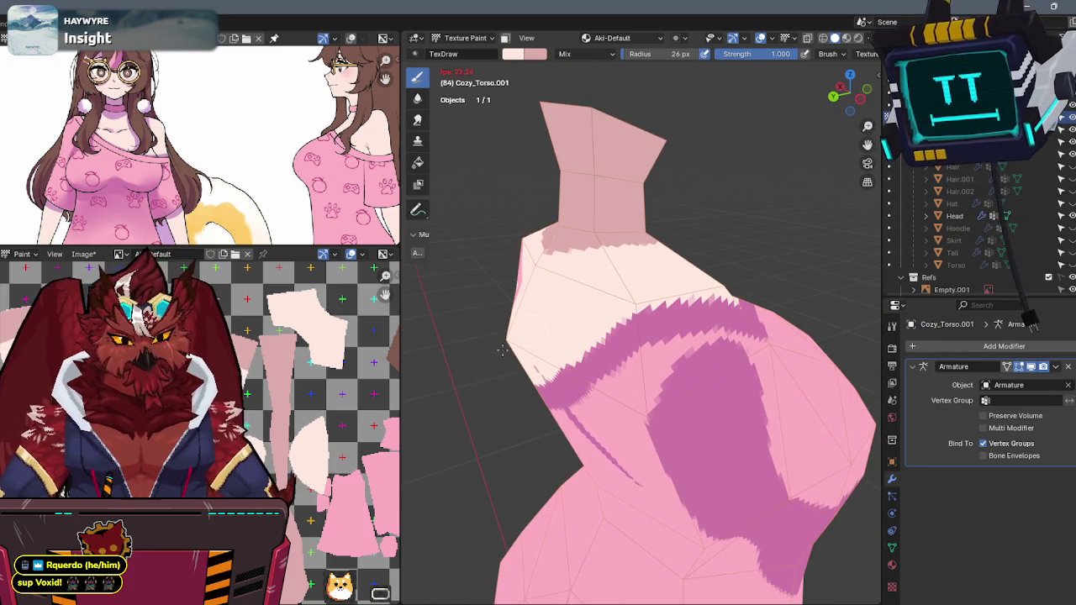
mouse_move(560, 312)
middle_down()
mouse_move(639, 282)
mouse_move(600, 288)
mouse_move(692, 305)
mouse_move(679, 317)
mouse_move(647, 257)
mouse_move(599, 217)
middle_up()
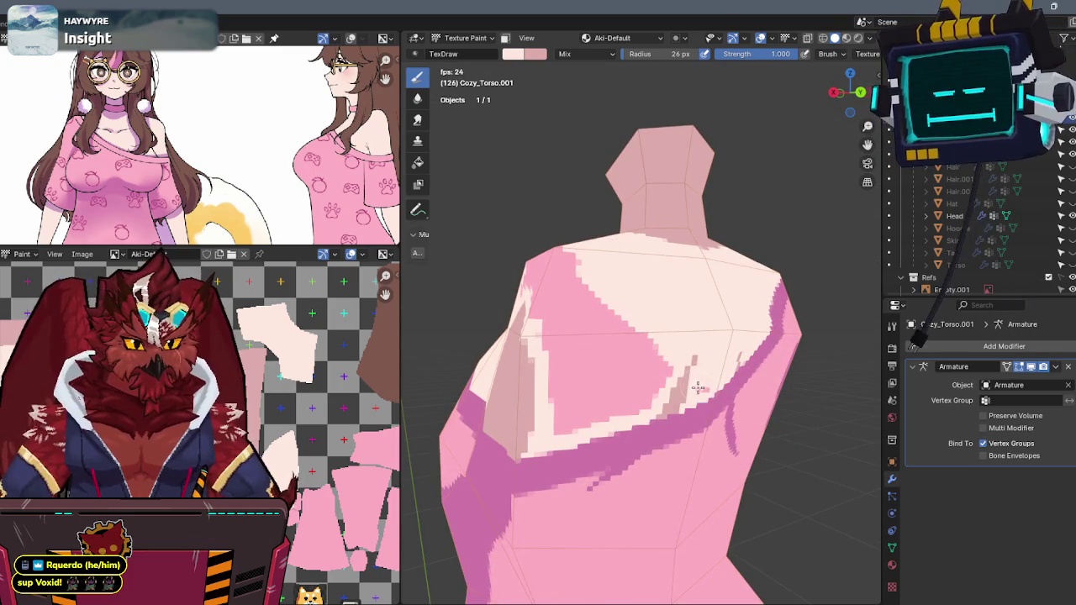
mouse_move(626, 412)
mouse_down()
mouse_move(550, 428)
mouse_move(605, 378)
mouse_move(613, 401)
mouse_move(636, 328)
mouse_up()
- Cover the dark pink patch on the upper chest with skin colour, swapping the brush colours with X
mouse_move(636, 328)
middle_down()
mouse_move(641, 298)
mouse_move(617, 306)
middle_up()
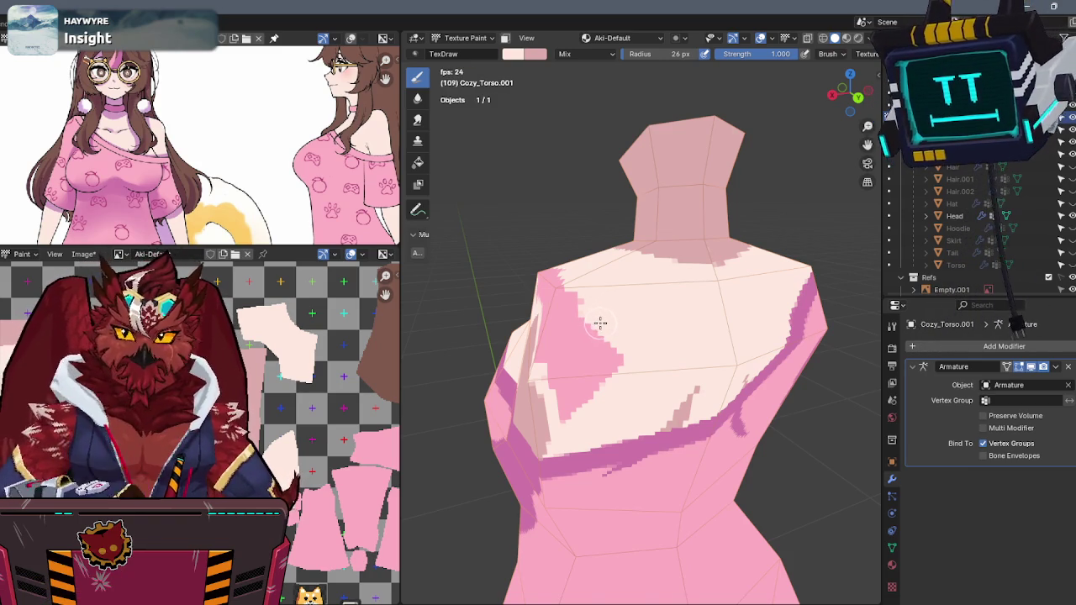
middle_drag(620, 299, 665, 291)
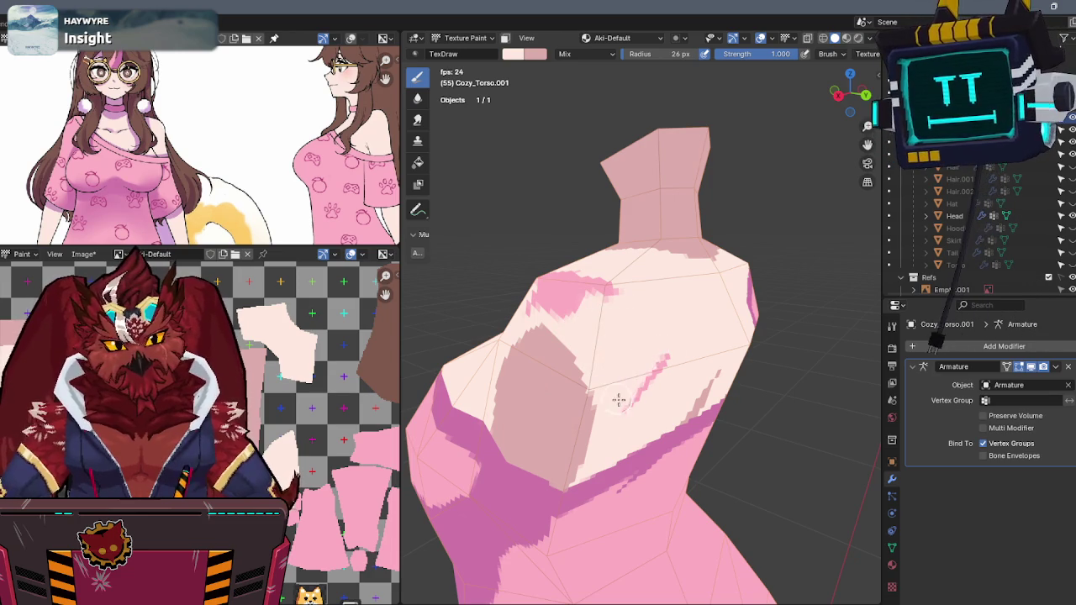
mouse_move(650, 343)
middle_down()
mouse_move(713, 360)
mouse_move(661, 353)
middle_up()
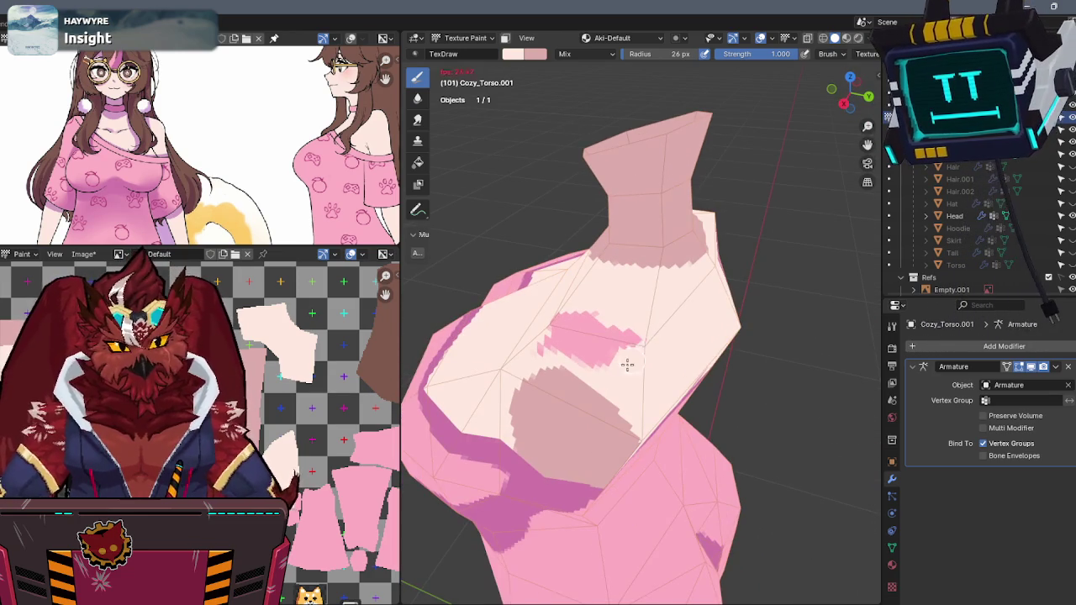
mouse_move(609, 338)
mouse_down()
mouse_move(588, 359)
mouse_move(542, 340)
mouse_up()
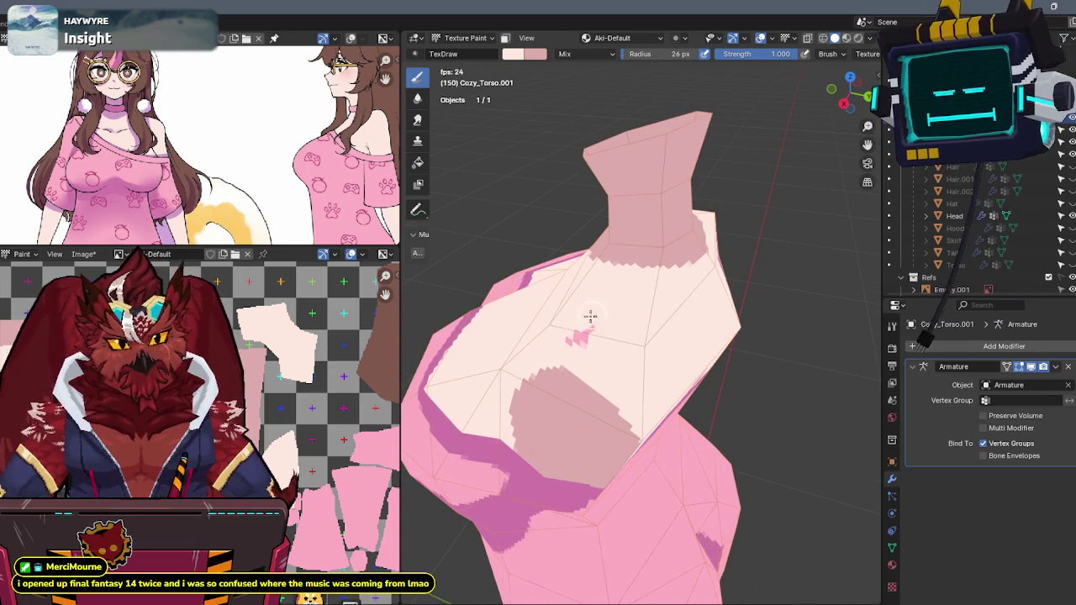
mouse_move(625, 284)
middle_down()
mouse_move(713, 269)
mouse_move(697, 300)
mouse_move(653, 293)
mouse_move(637, 273)
mouse_move(624, 293)
mouse_move(641, 271)
mouse_move(652, 279)
mouse_move(626, 271)
middle_up()
key(x)
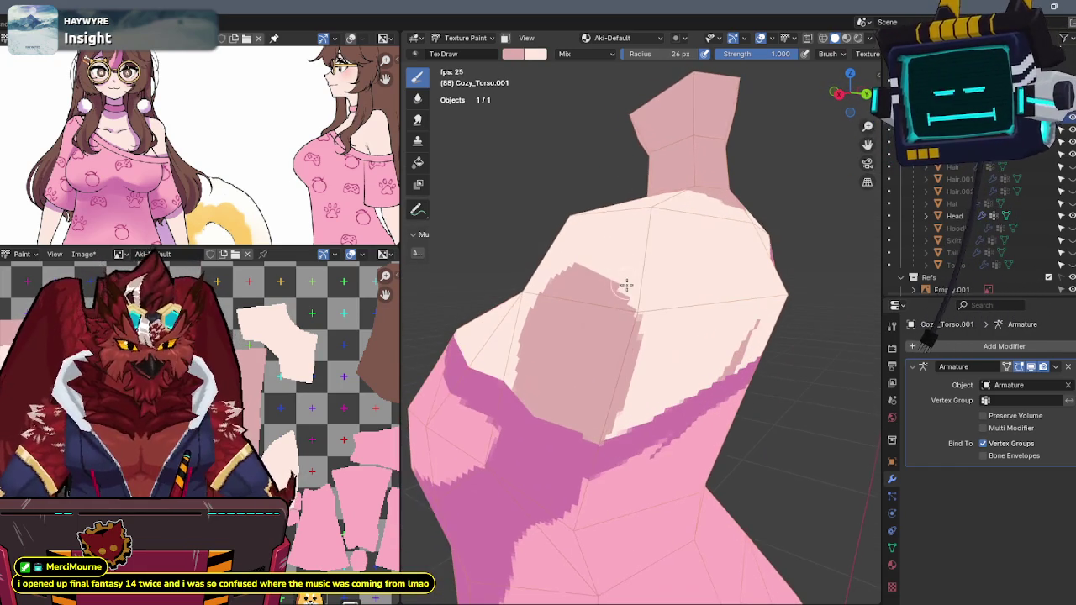
key(x)
- Extend a pale skin-tone patch across the shoulder and the back's left side
mouse_move(679, 334)
middle_down()
mouse_move(624, 310)
mouse_move(631, 293)
mouse_move(599, 269)
middle_up()
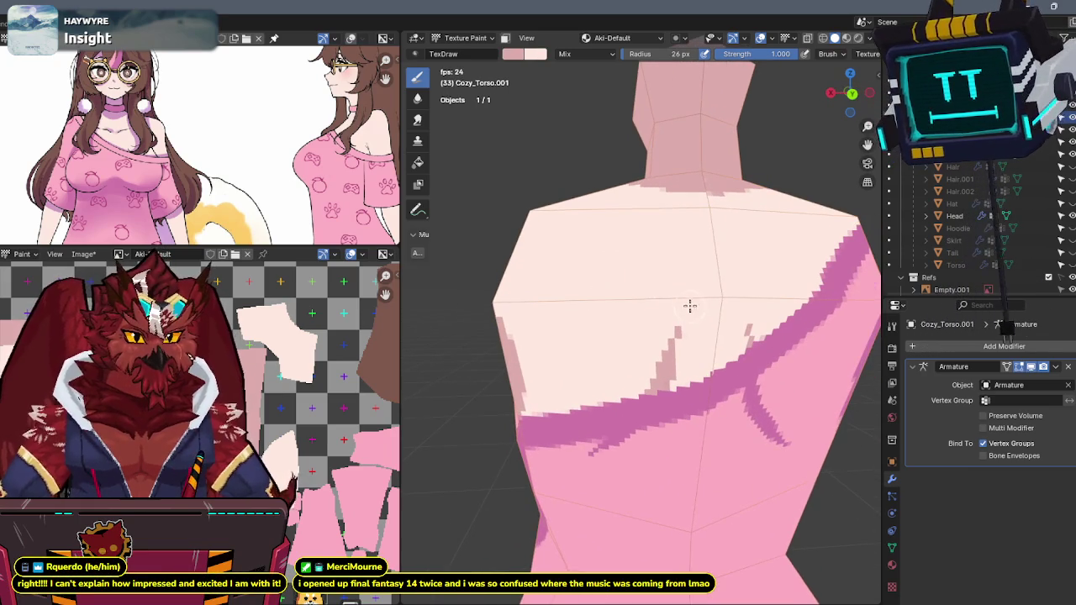
scroll(687, 298, up, 1)
scroll(677, 319, up, 1)
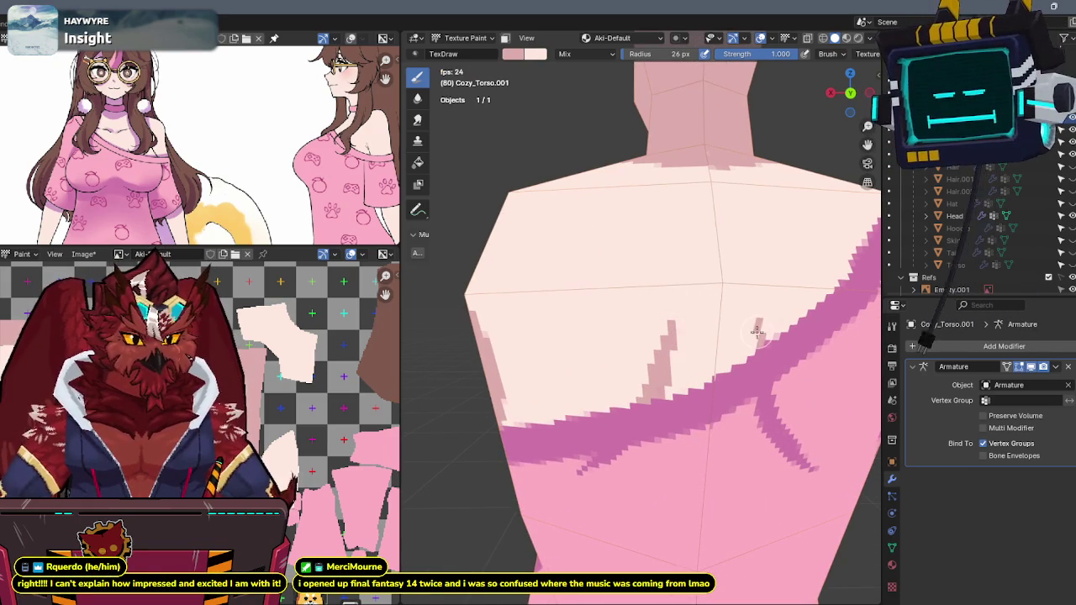
mouse_move(759, 328)
middle_down()
mouse_move(756, 311)
mouse_move(717, 335)
middle_up()
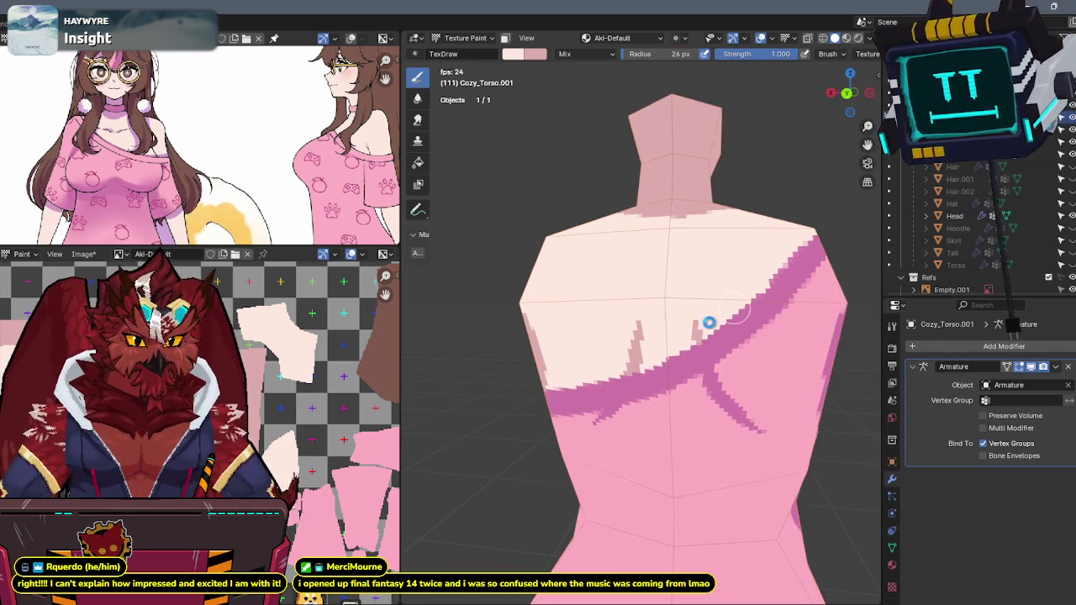
drag(711, 319, 720, 312)
middle_drag(720, 311, 538, 361)
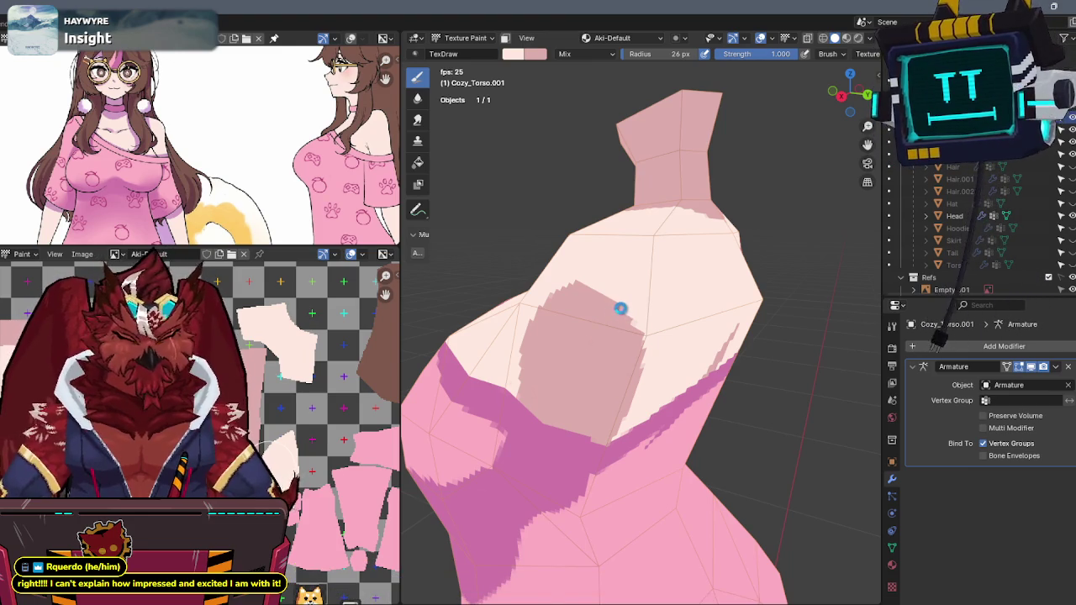
mouse_move(616, 311)
middle_down()
mouse_move(679, 308)
mouse_move(637, 343)
mouse_move(600, 340)
mouse_move(583, 297)
mouse_move(618, 291)
mouse_move(625, 279)
mouse_move(581, 290)
middle_up()
middle_drag(294, 410, 269, 372)
mouse_move(484, 310)
middle_down()
mouse_move(663, 267)
mouse_move(641, 199)
mouse_move(649, 277)
mouse_move(614, 307)
mouse_move(628, 318)
middle_up()
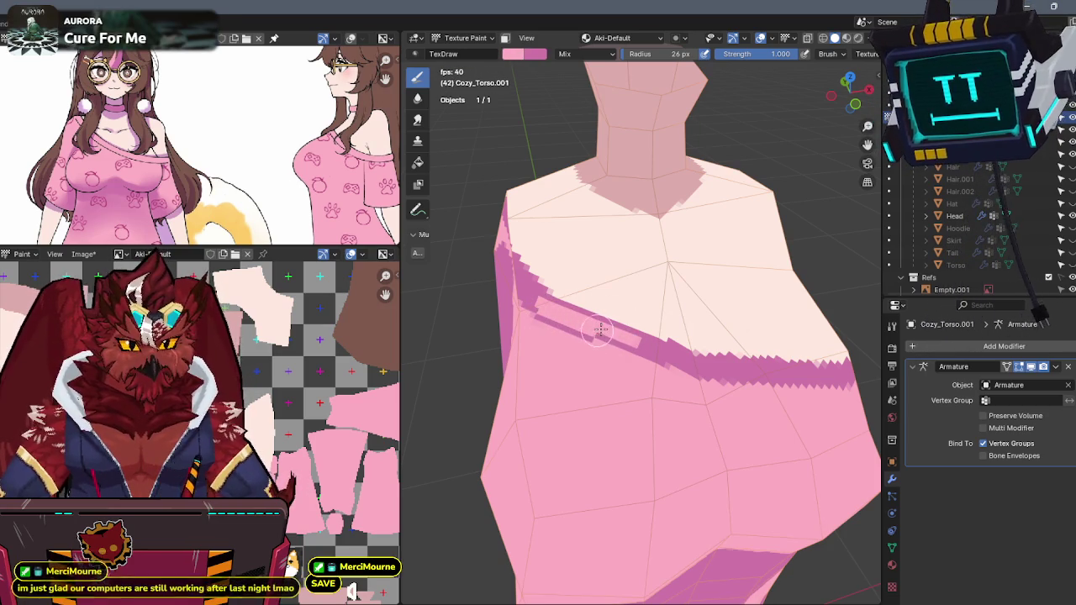
- Paint pink over part of the dark magenta neckline stripe, then leave local view
middle_drag(588, 333, 565, 317)
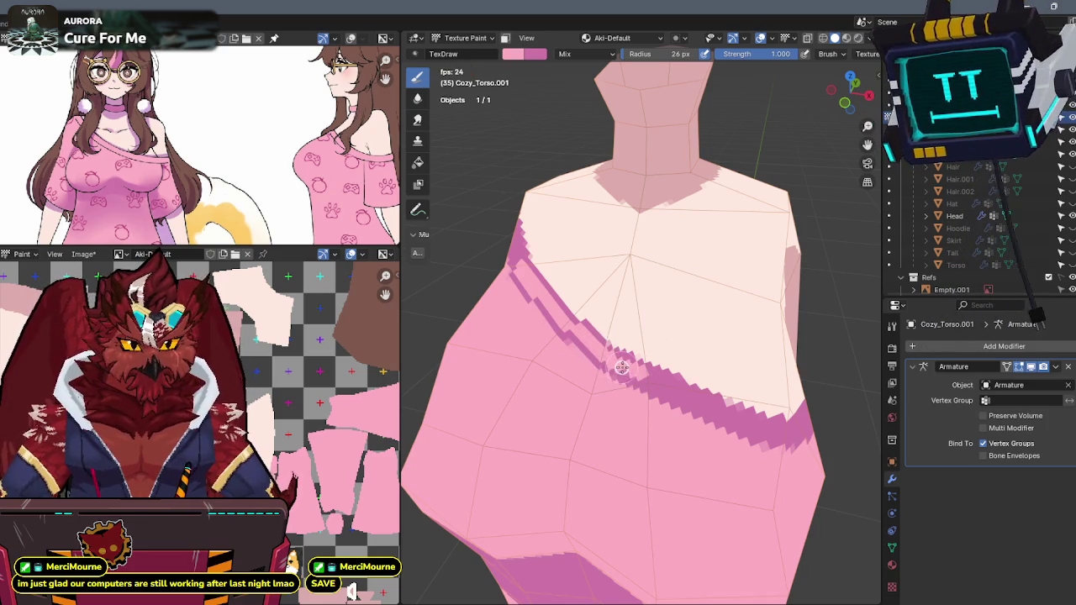
middle_drag(694, 399, 661, 401)
drag(637, 402, 653, 415)
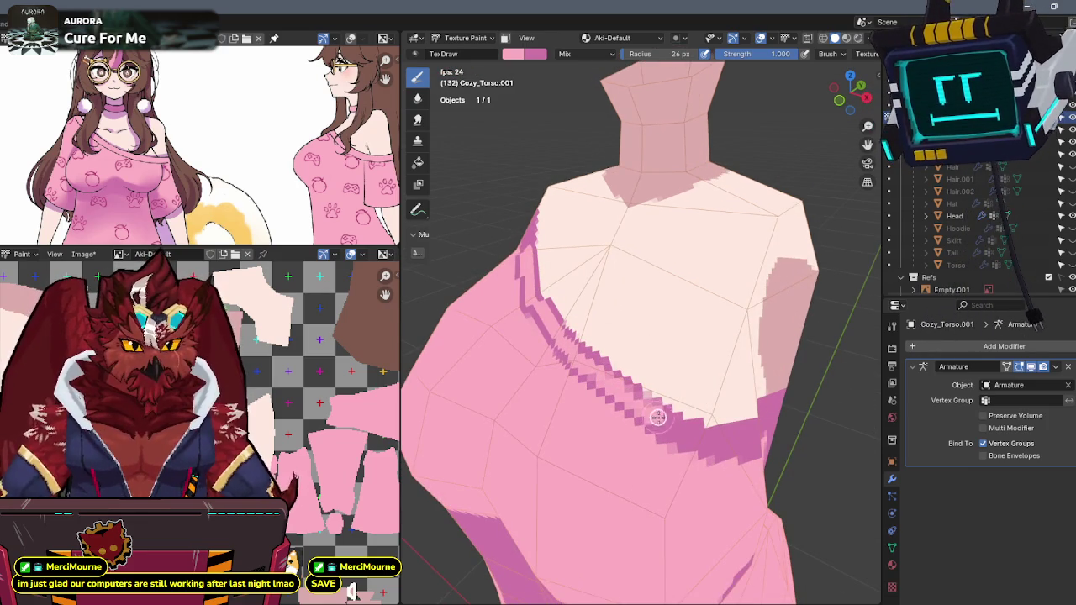
mouse_move(640, 390)
middle_down()
mouse_move(691, 396)
mouse_move(610, 355)
middle_up()
middle_drag(520, 337, 689, 278)
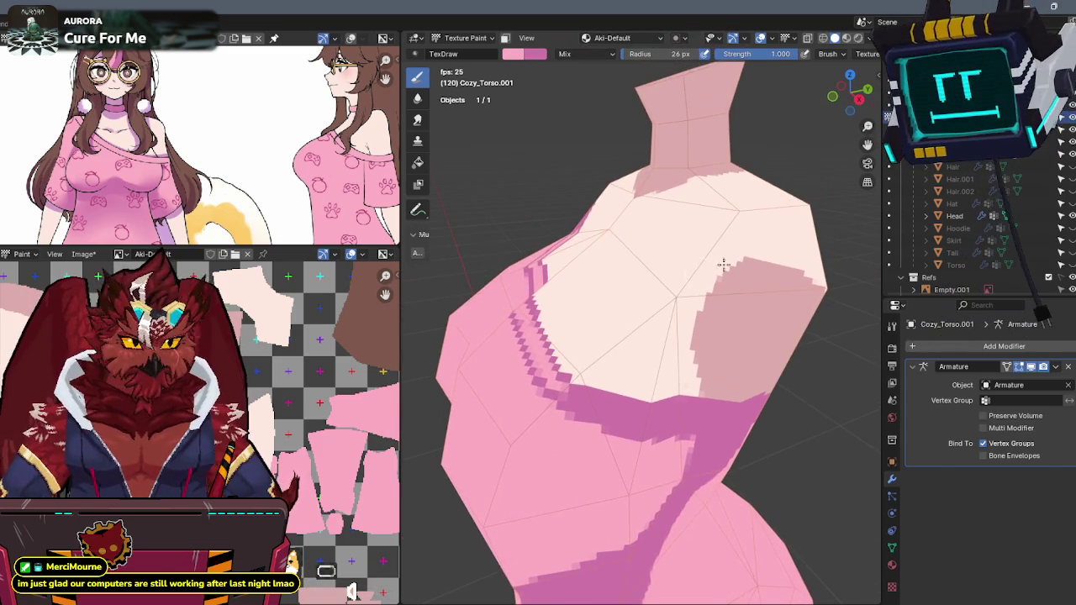
key(KP_Divide)
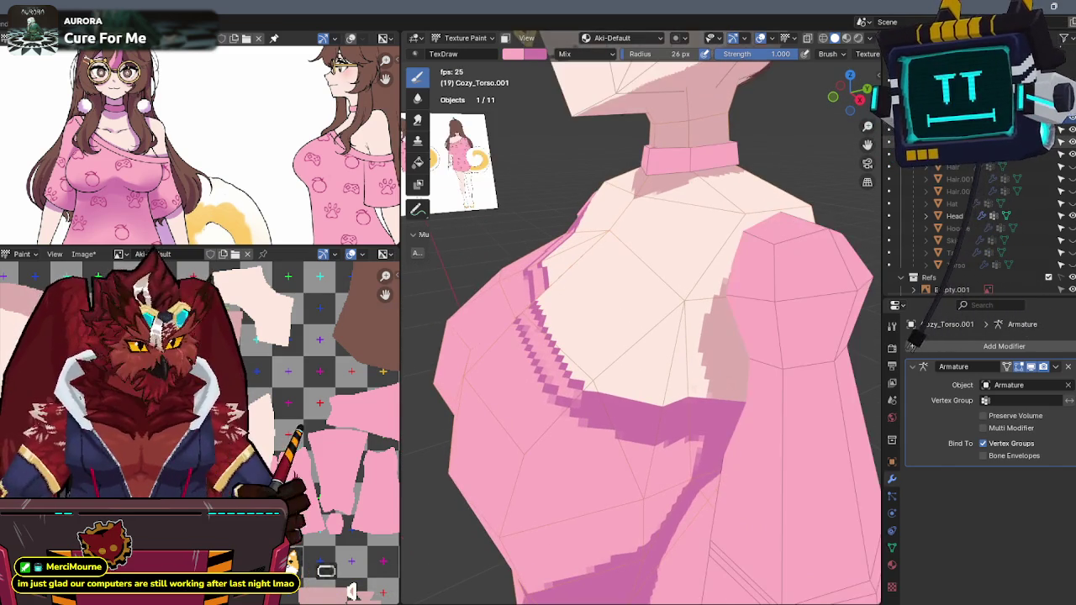
- Toggle Outliner visibility so Hair.001 and Hair.002 show over the dress and the white sphere is hidden
click(1068, 174)
click(1068, 179)
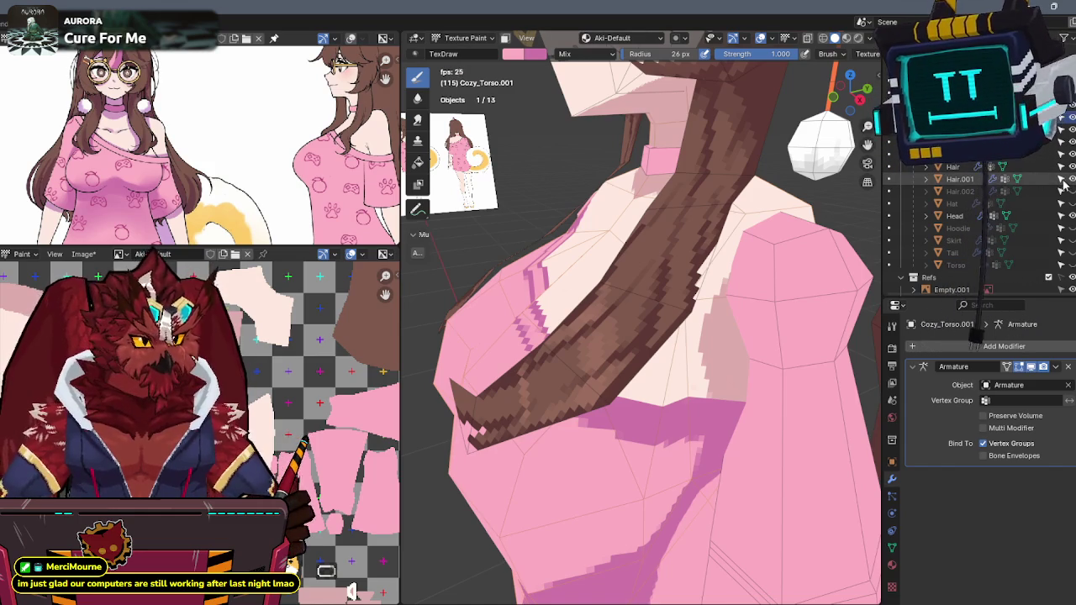
click(1069, 179)
click(1069, 192)
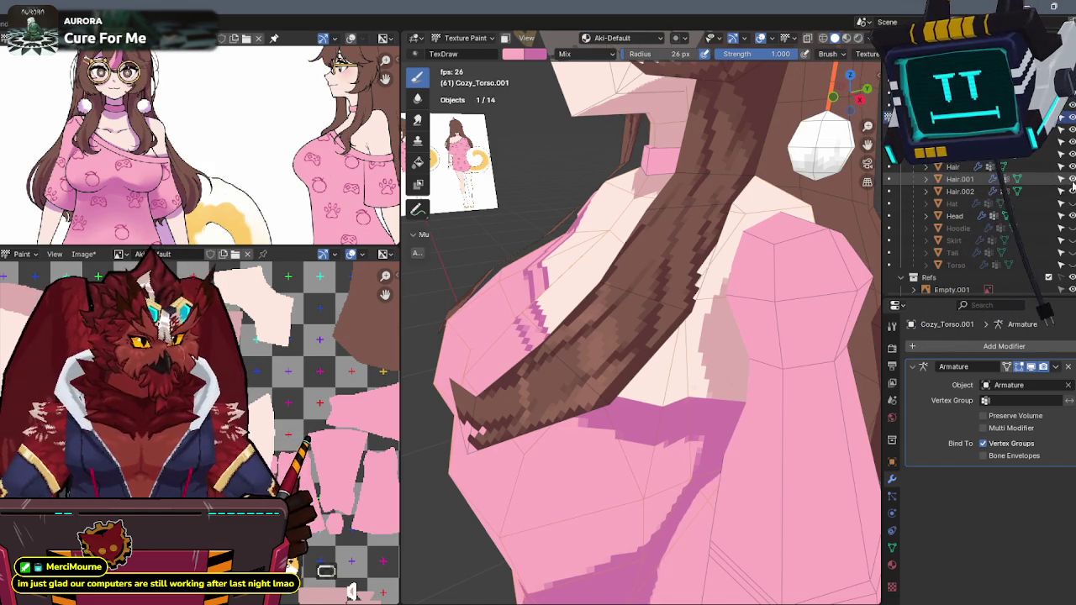
click(1068, 179)
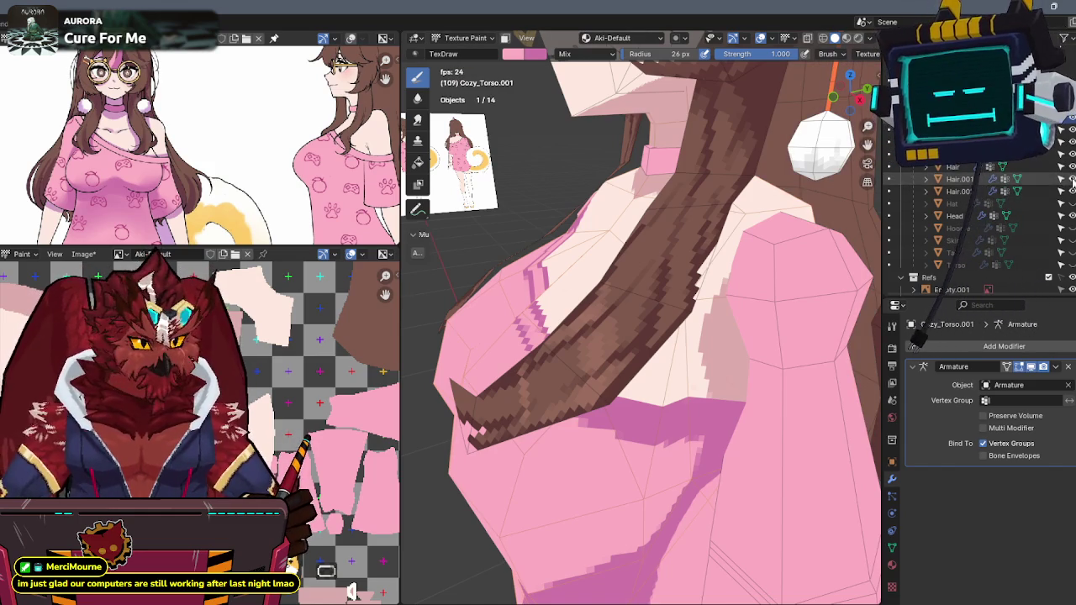
click(1069, 179)
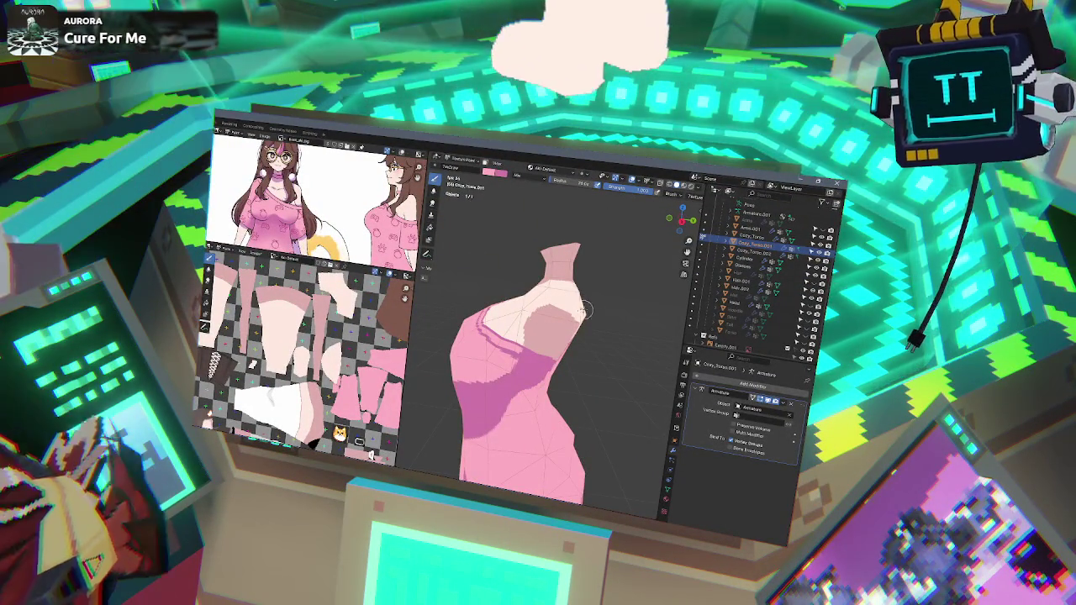
- Brush darker pink fold stripes and a dark patch down the front of the skirt
middle_drag(595, 311, 562, 302)
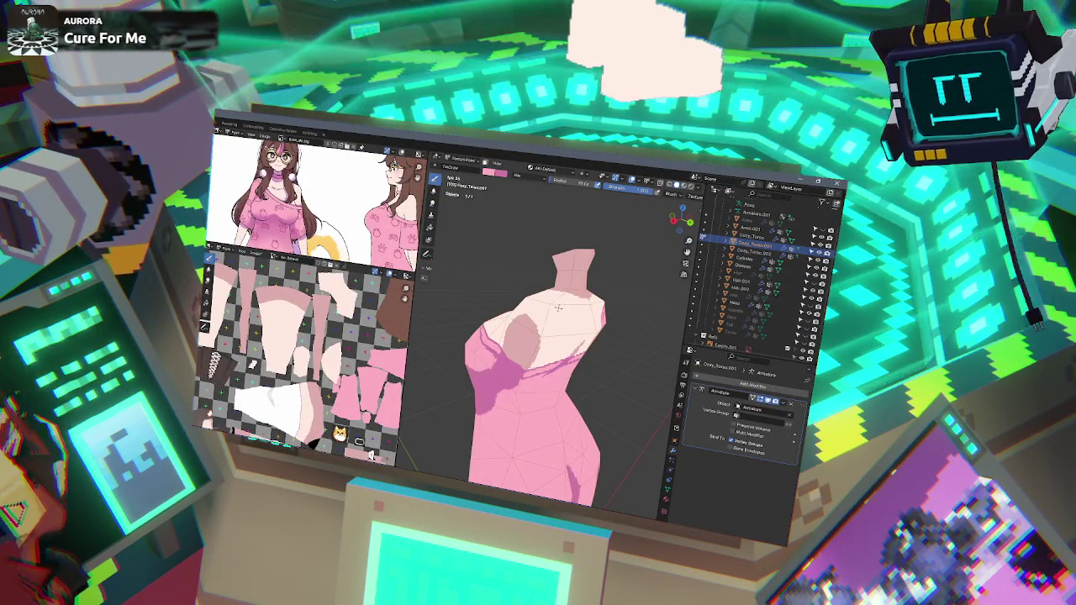
mouse_move(562, 303)
middle_down()
mouse_move(619, 305)
mouse_move(605, 218)
middle_up()
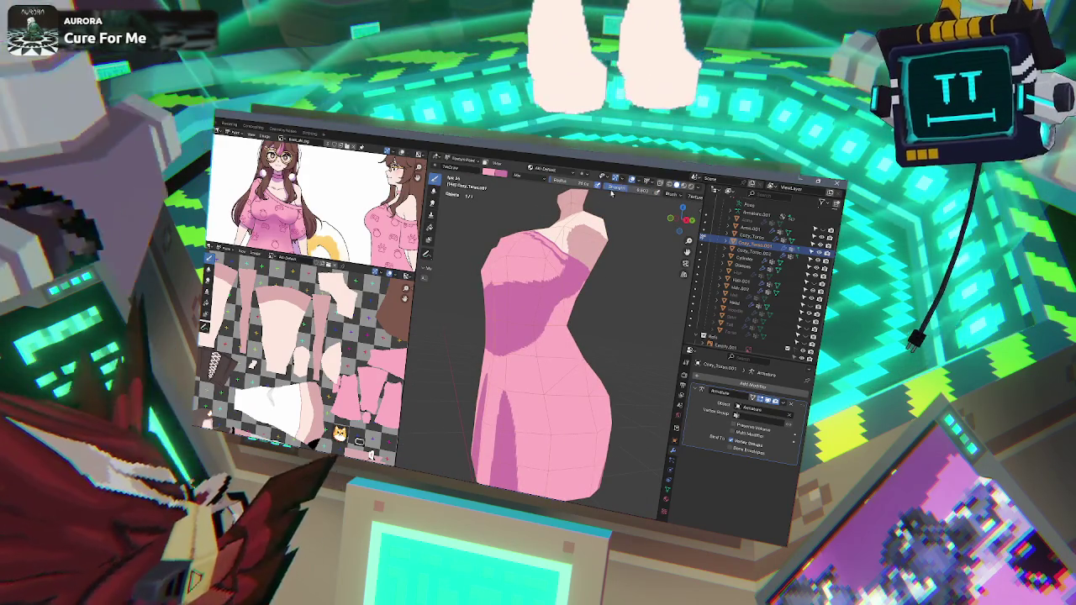
middle_drag(366, 180, 363, 143)
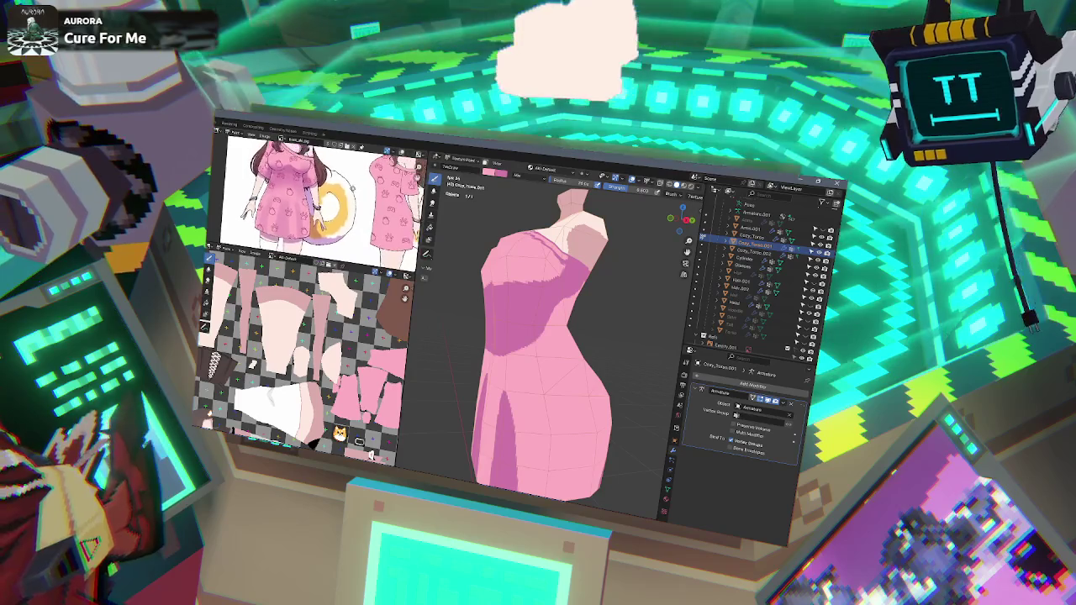
middle_drag(516, 344, 521, 304)
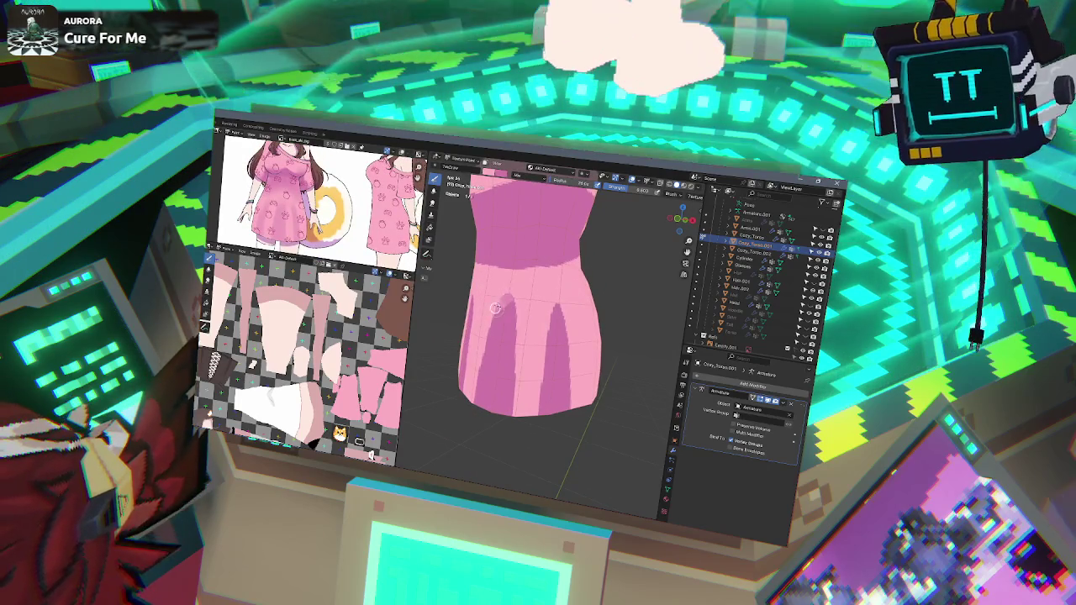
drag(521, 304, 496, 425)
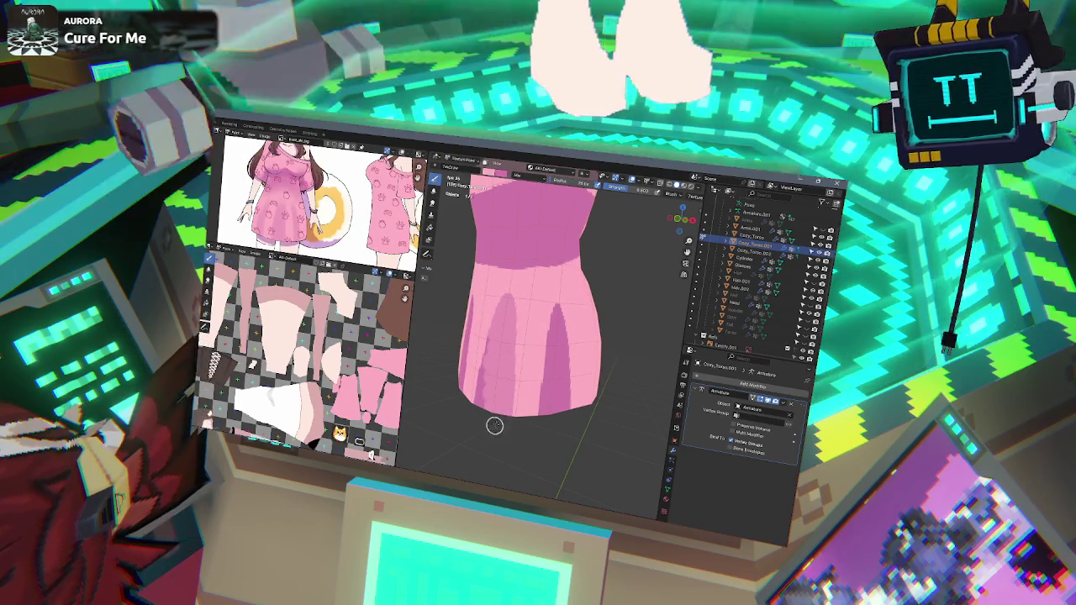
drag(511, 298, 489, 340)
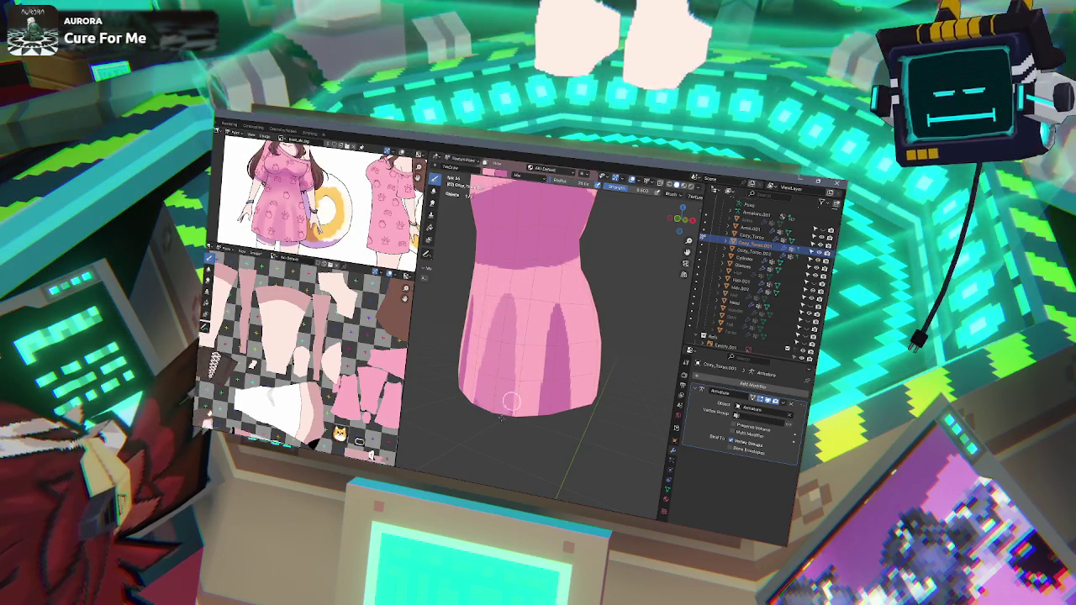
mouse_move(515, 395)
mouse_down()
mouse_move(528, 361)
mouse_move(517, 383)
mouse_up()
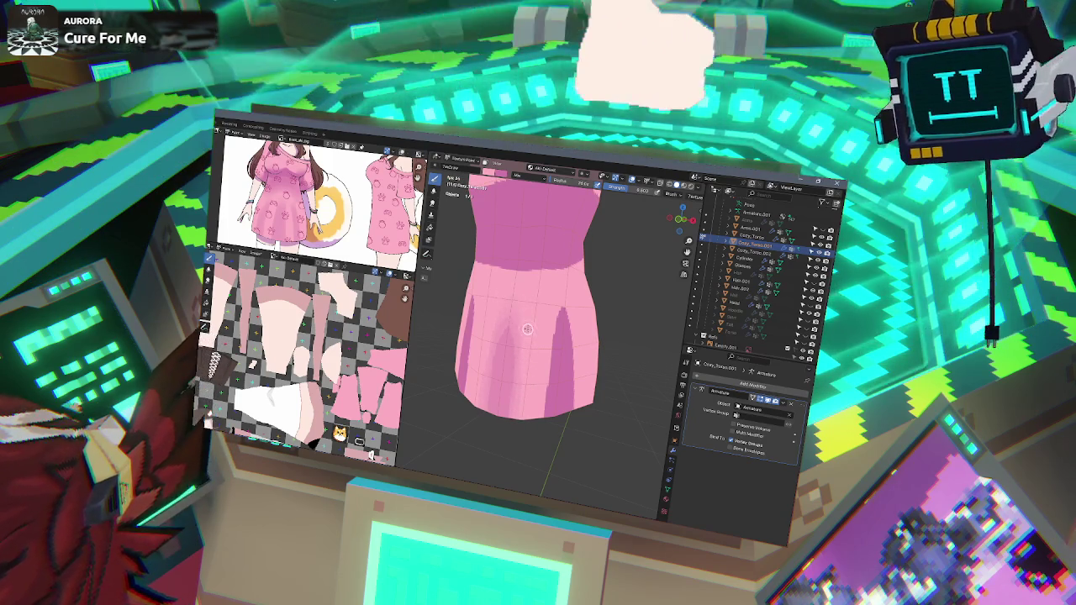
middle_drag(532, 370, 514, 392)
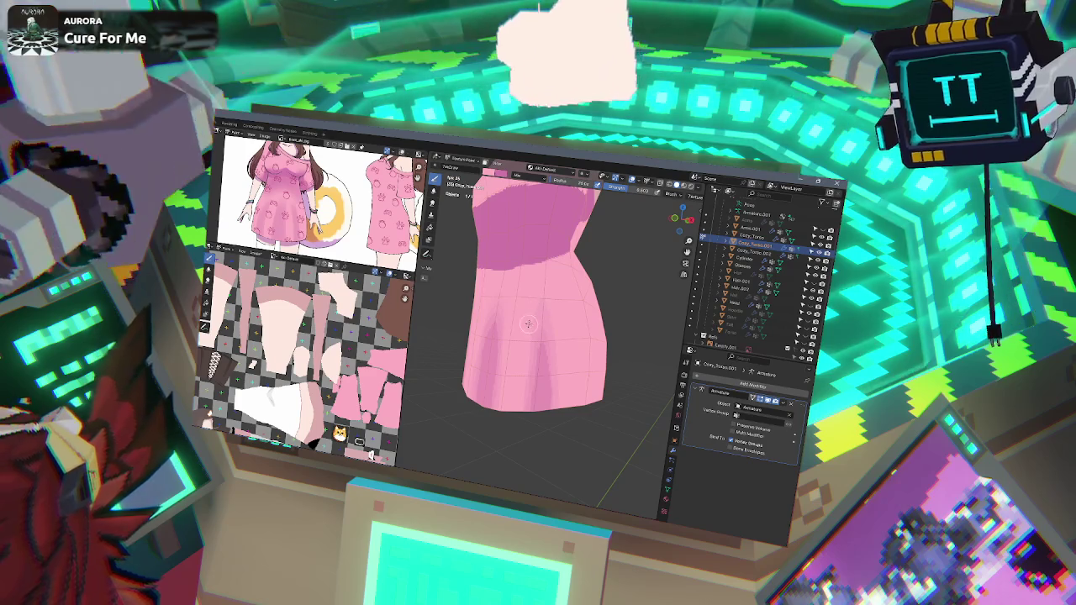
mouse_move(554, 318)
middle_down()
mouse_move(493, 267)
mouse_move(544, 291)
middle_up()
- Zoom the viewport out from the torso
scroll(493, 269, down, 2)
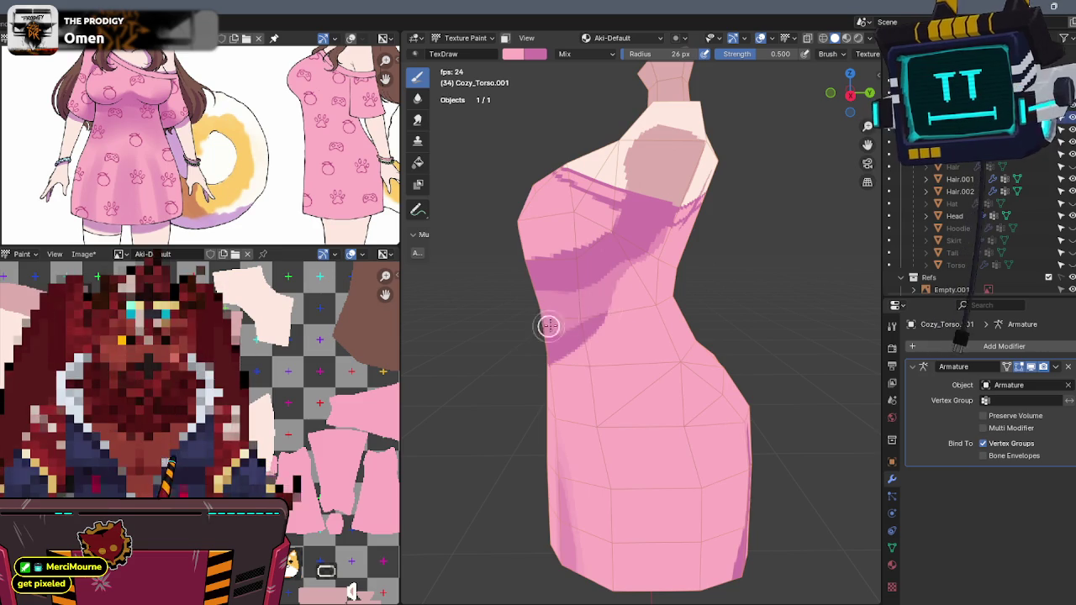
- Paint lighter pink strokes over the dark area under the chest band to soften it
middle_drag(598, 300, 668, 283)
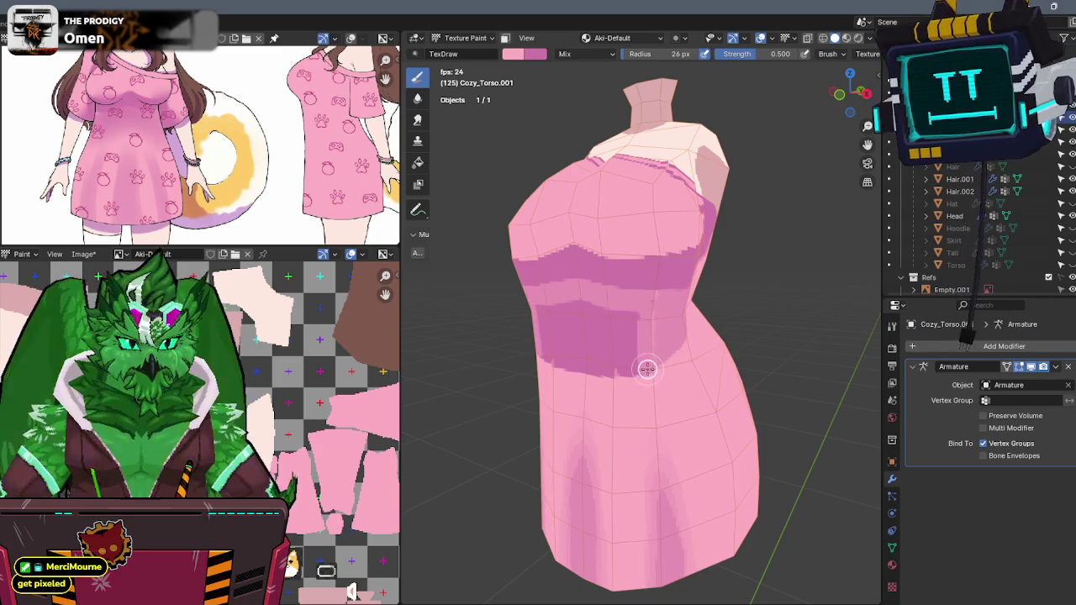
drag(630, 303, 591, 306)
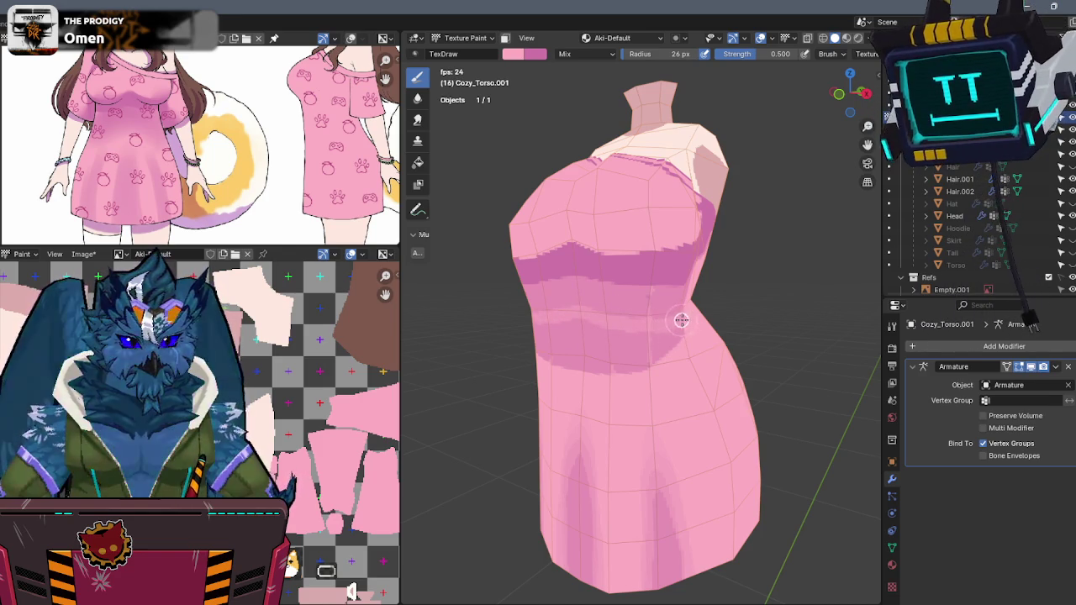
drag(657, 335, 581, 323)
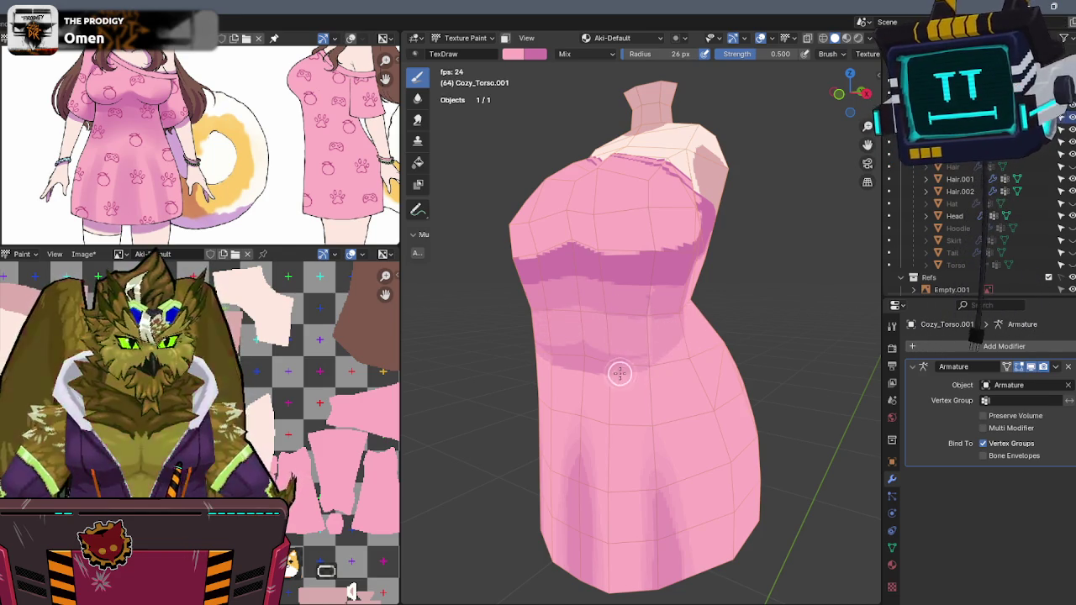
drag(665, 339, 572, 359)
scroll(657, 352, up, 1)
scroll(668, 311, up, 1)
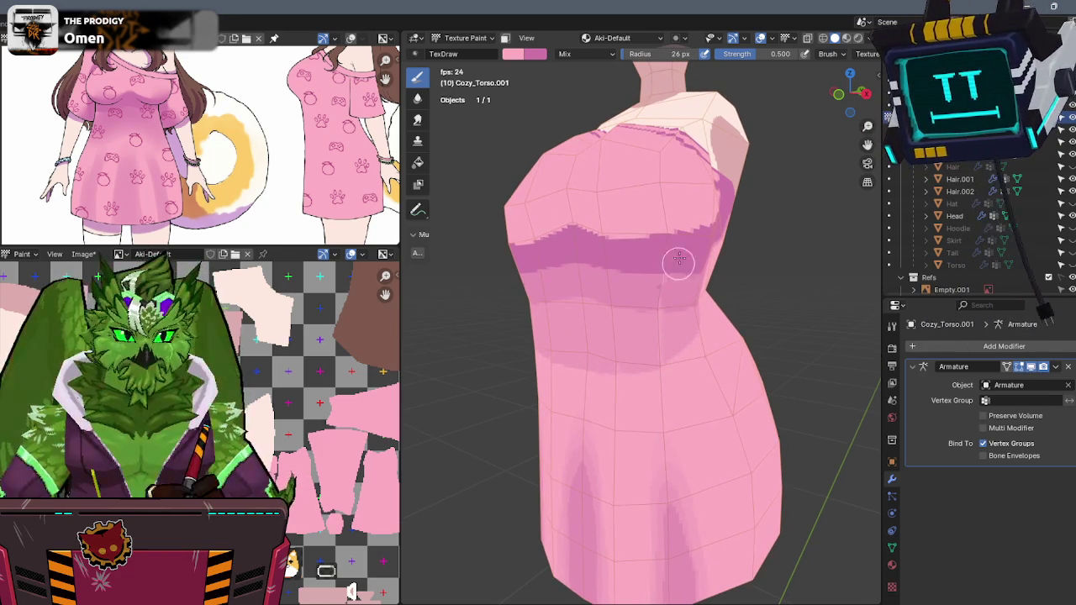
middle_drag(638, 210, 672, 212)
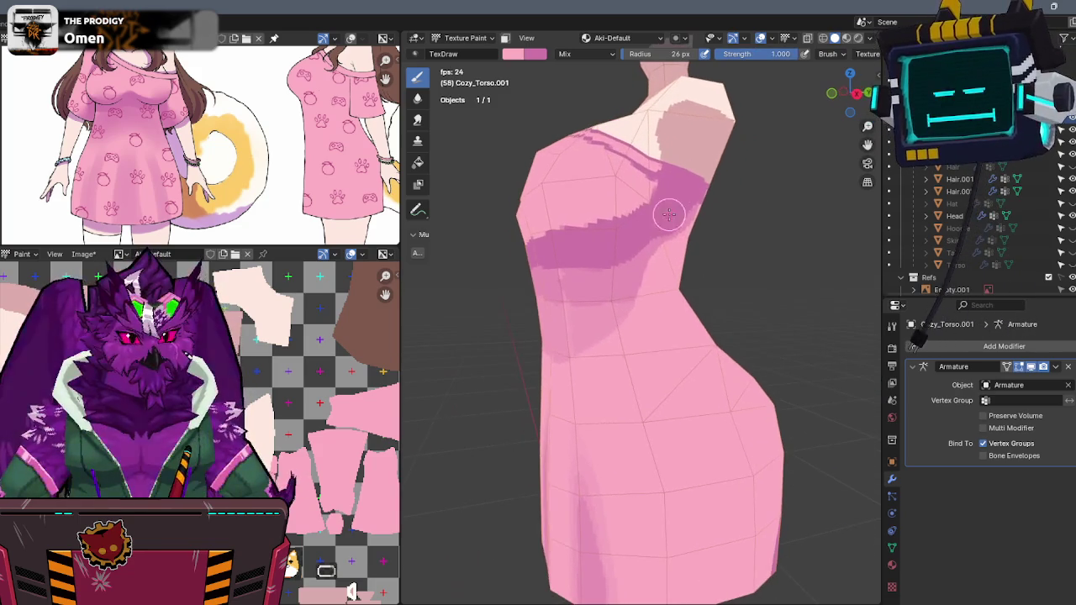
- Turn off overlays with Shift+Alt+Z and orbit around the dress to inspect the shading
scroll(617, 273, up, 1)
scroll(629, 252, up, 1)
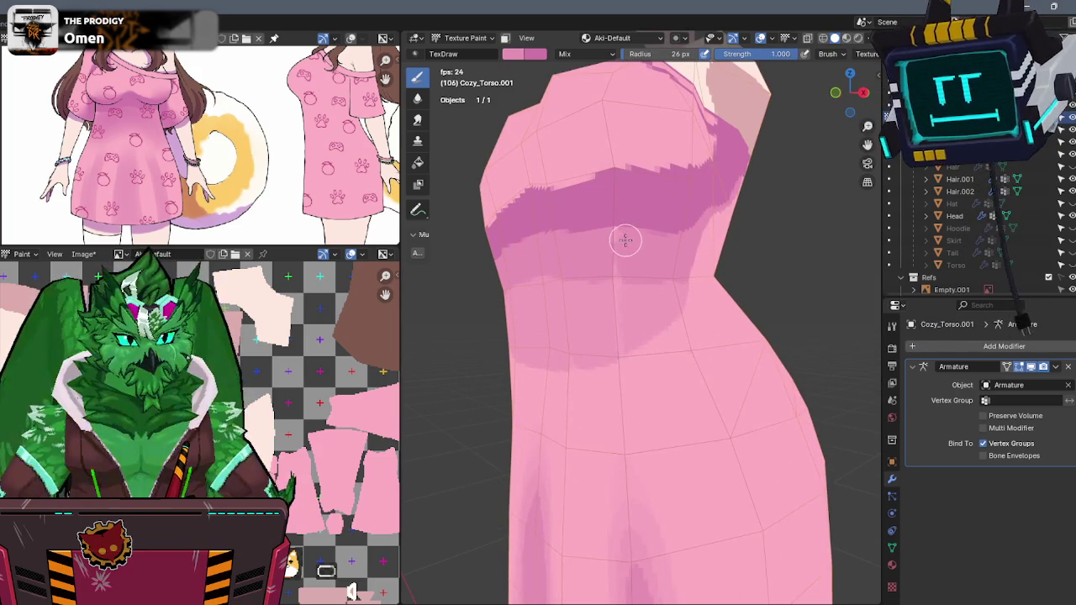
key(shift+alt+z)
middle_drag(651, 254, 689, 230)
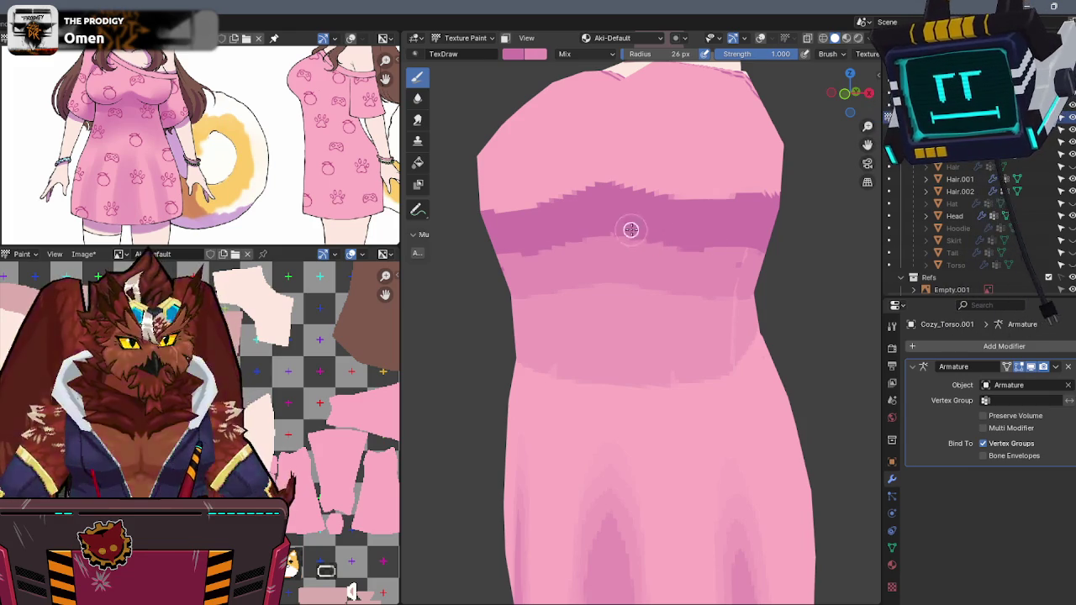
mouse_move(713, 243)
middle_down()
mouse_move(628, 235)
mouse_move(642, 252)
mouse_move(615, 256)
mouse_move(620, 265)
middle_up()
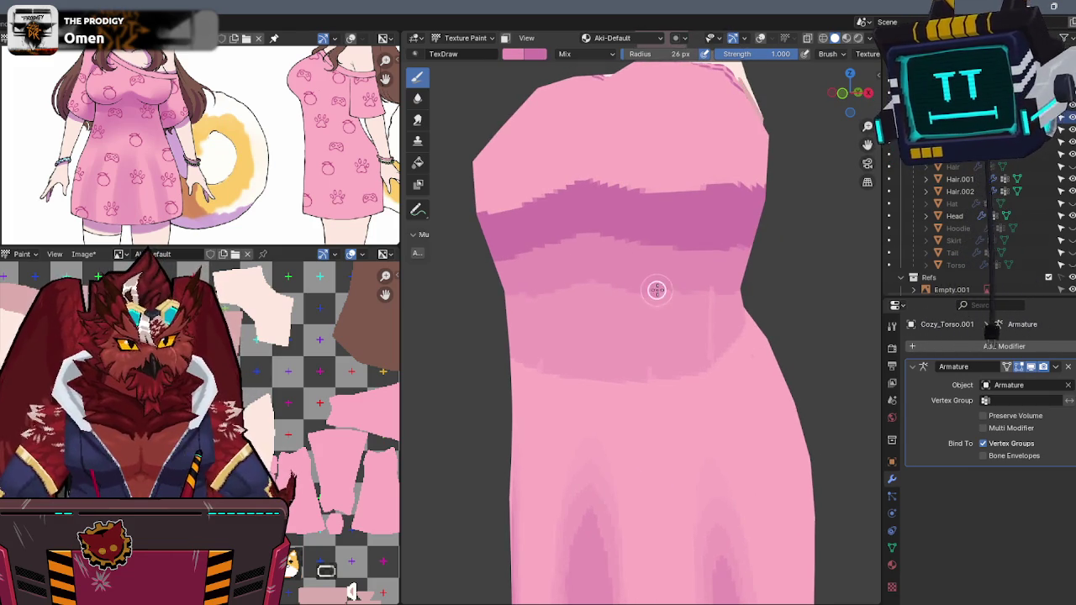
middle_drag(723, 291, 653, 285)
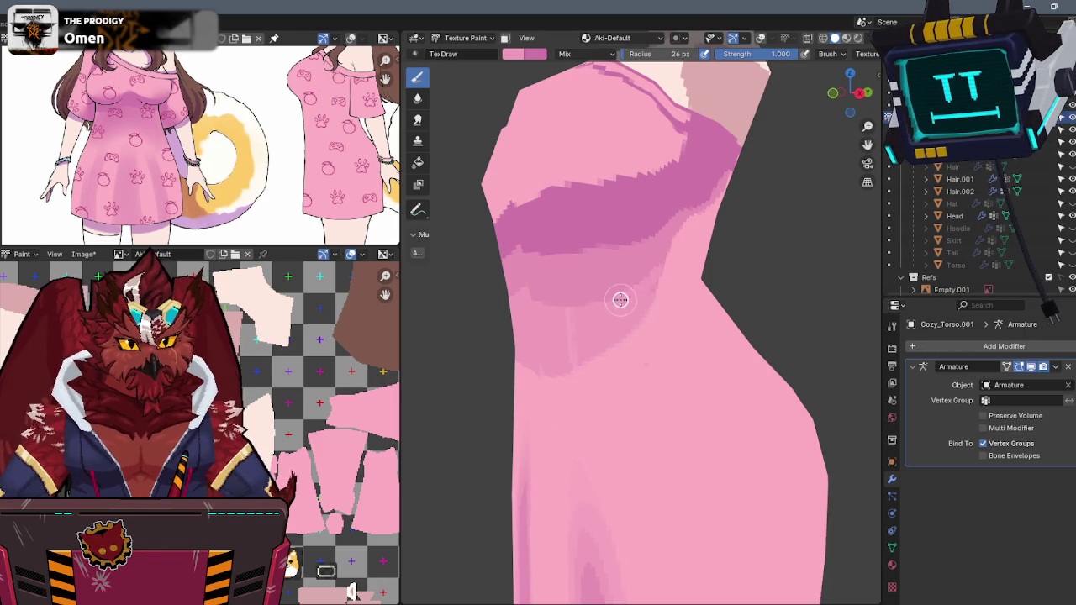
middle_drag(632, 295, 655, 295)
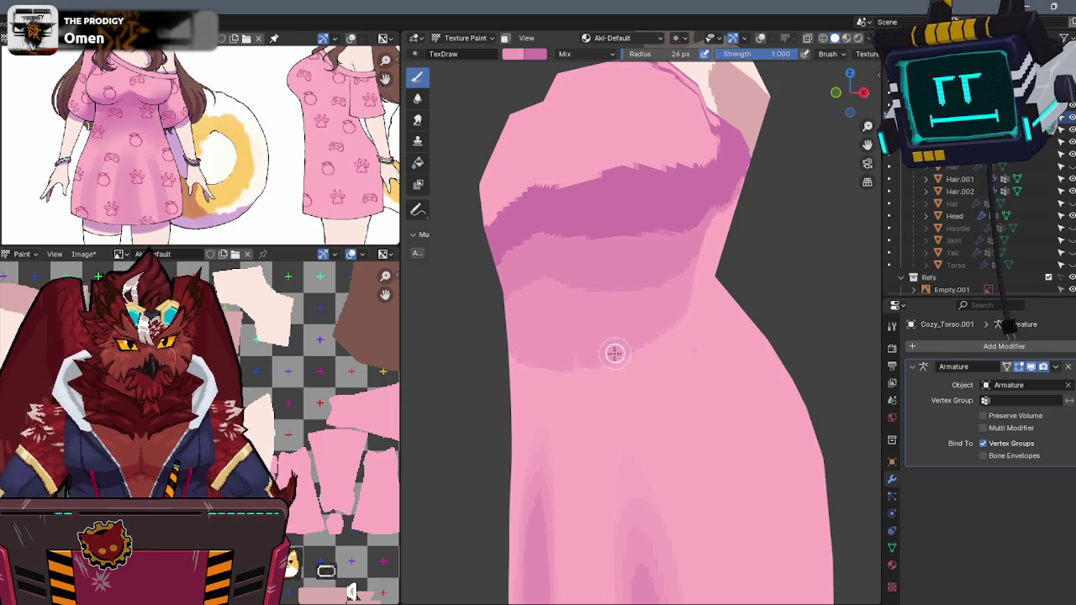
middle_drag(548, 364, 682, 288)
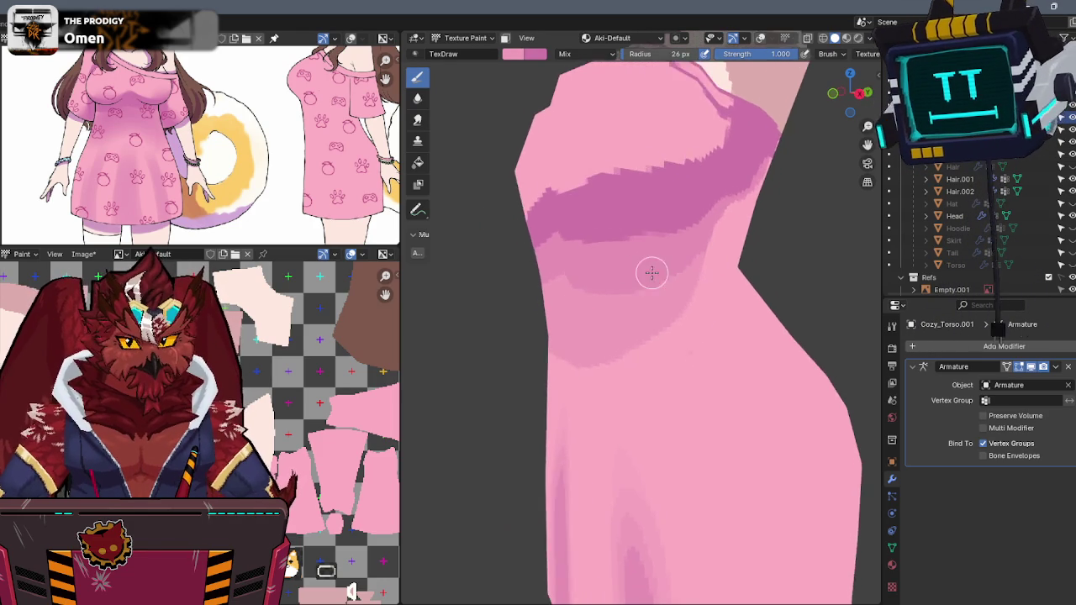
middle_drag(663, 355, 636, 336)
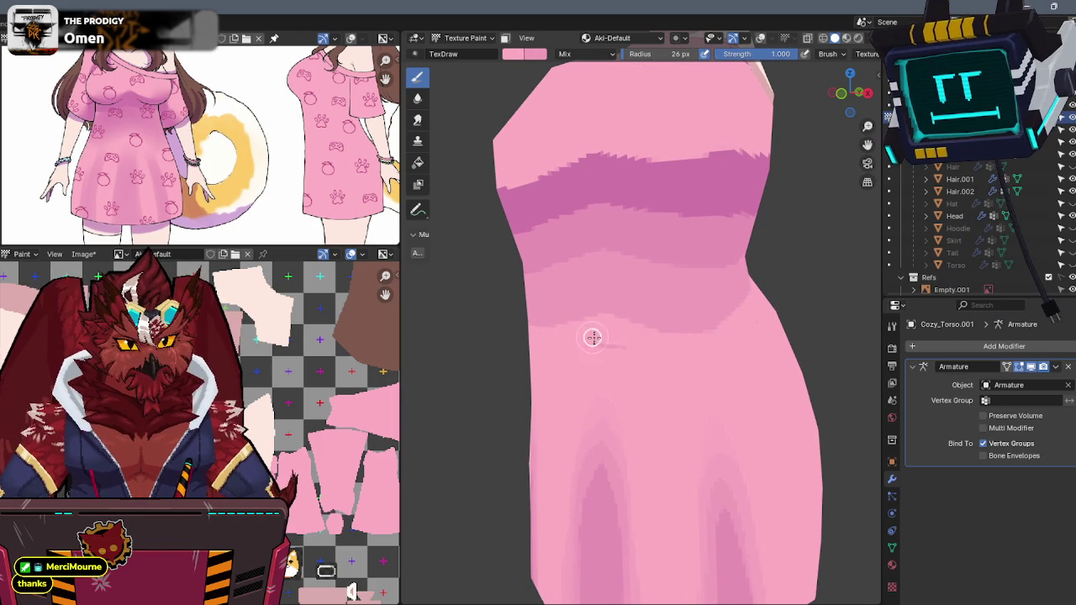
mouse_move(598, 343)
middle_down()
mouse_move(620, 282)
mouse_move(597, 289)
middle_up()
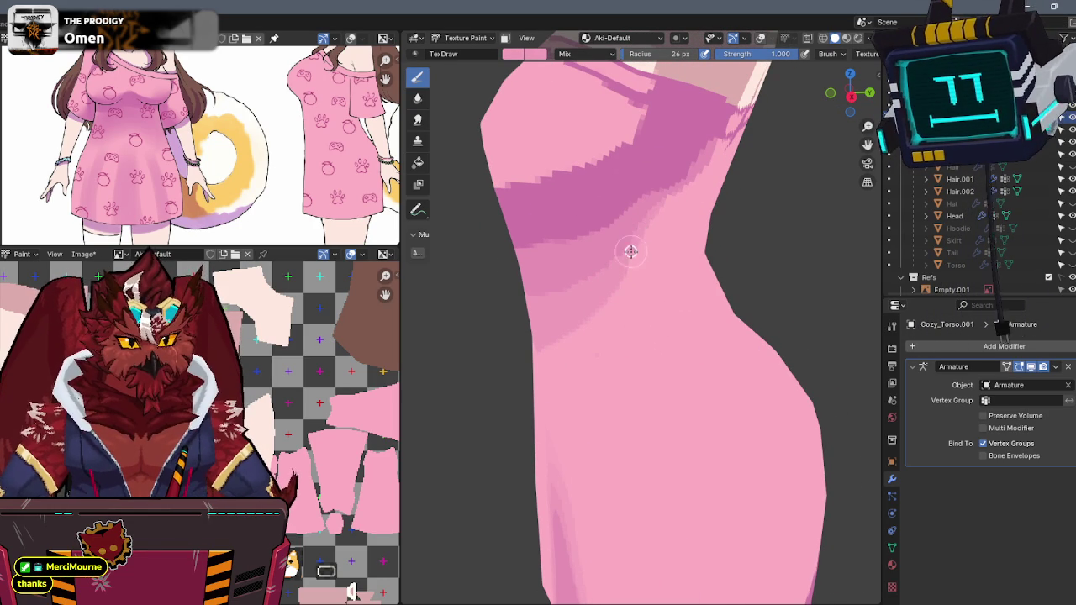
middle_drag(689, 146, 689, 211)
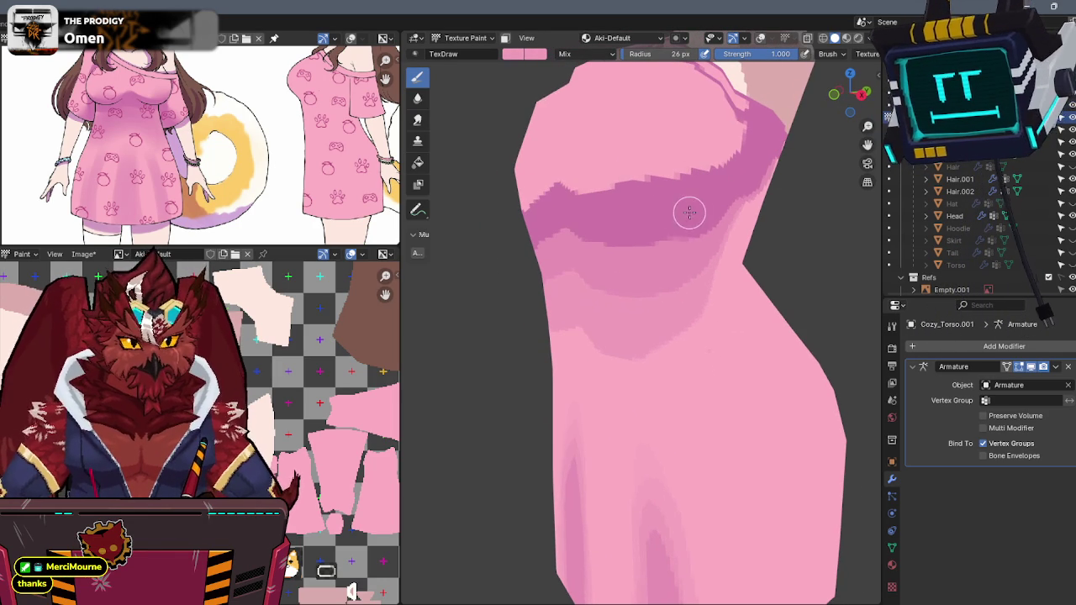
- Set brush strength to 0.5 and darken the shading band below the chest
click(785, 53)
text(0.5)
key(Return)
middle_drag(727, 173, 720, 181)
mouse_move(711, 180)
mouse_down()
mouse_move(660, 228)
mouse_move(563, 254)
mouse_up()
- Check the under-bust shading from several angles and restore brush strength to 1.000
mouse_move(538, 247)
middle_down()
mouse_move(557, 210)
mouse_move(696, 243)
middle_up()
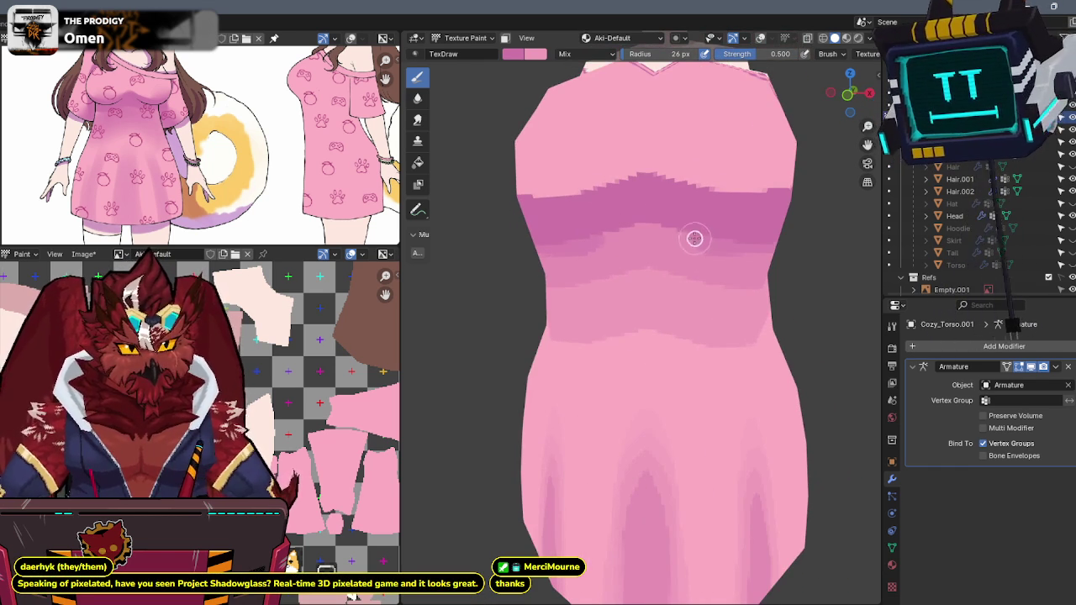
mouse_move(662, 243)
middle_down()
mouse_move(636, 245)
mouse_move(663, 235)
middle_up()
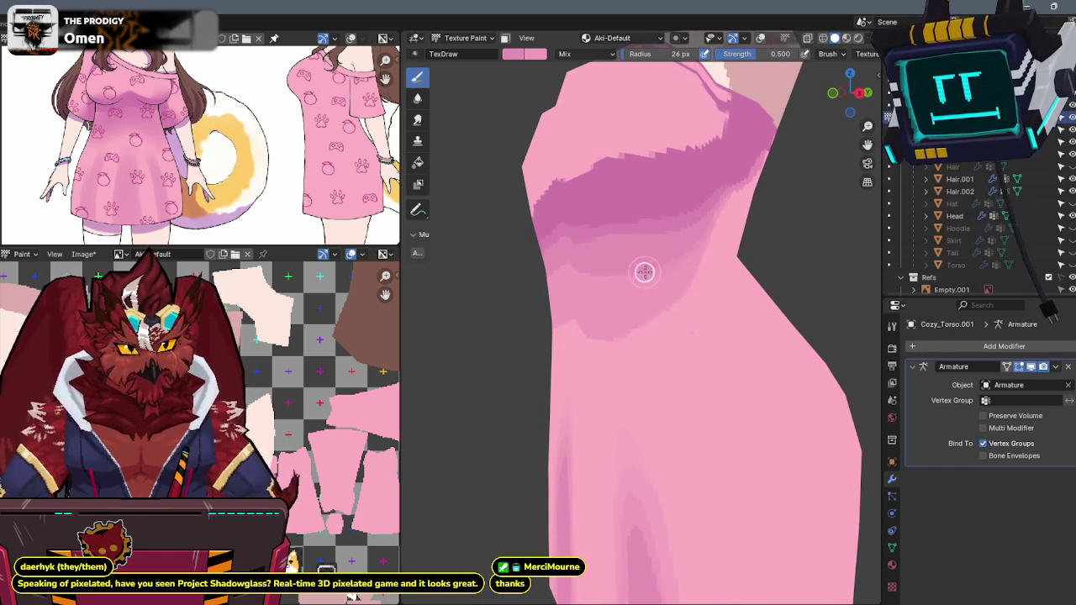
mouse_move(600, 231)
middle_down()
mouse_move(653, 221)
mouse_move(613, 243)
mouse_move(658, 252)
mouse_move(630, 269)
middle_up()
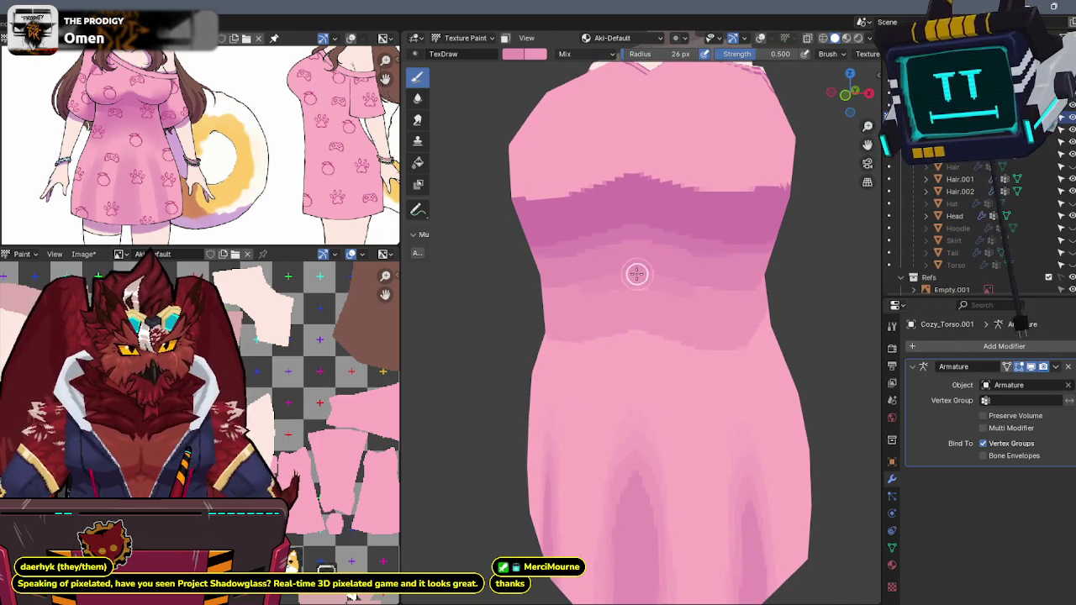
middle_drag(740, 277, 655, 273)
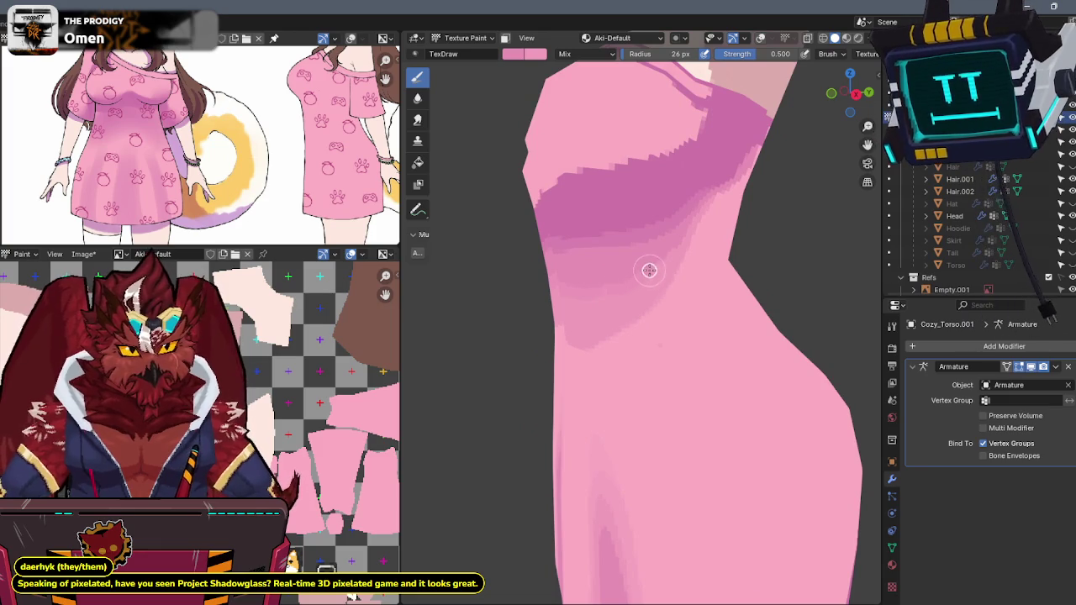
middle_drag(703, 204, 662, 286)
drag(757, 54, 794, 54)
mouse_move(673, 253)
middle_down()
mouse_move(652, 276)
mouse_move(639, 264)
middle_up()
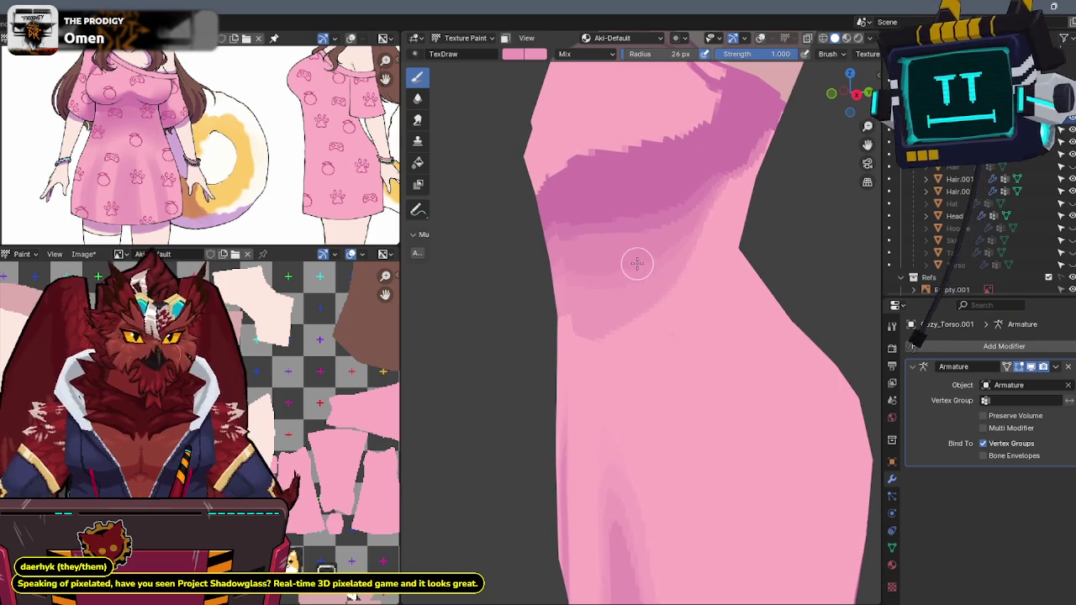
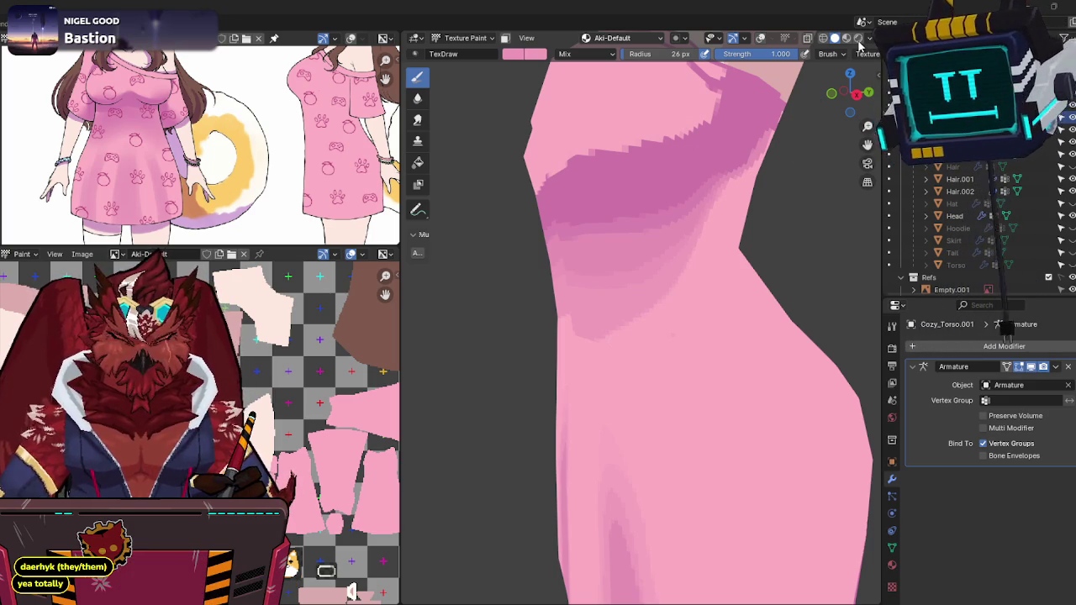
- Paint a faint darker pink shading stroke on the dress
mouse_move(602, 271)
middle_down()
mouse_move(622, 271)
mouse_move(629, 290)
middle_up()
mouse_move(597, 356)
middle_down()
mouse_move(701, 331)
mouse_move(721, 355)
mouse_move(691, 350)
middle_up()
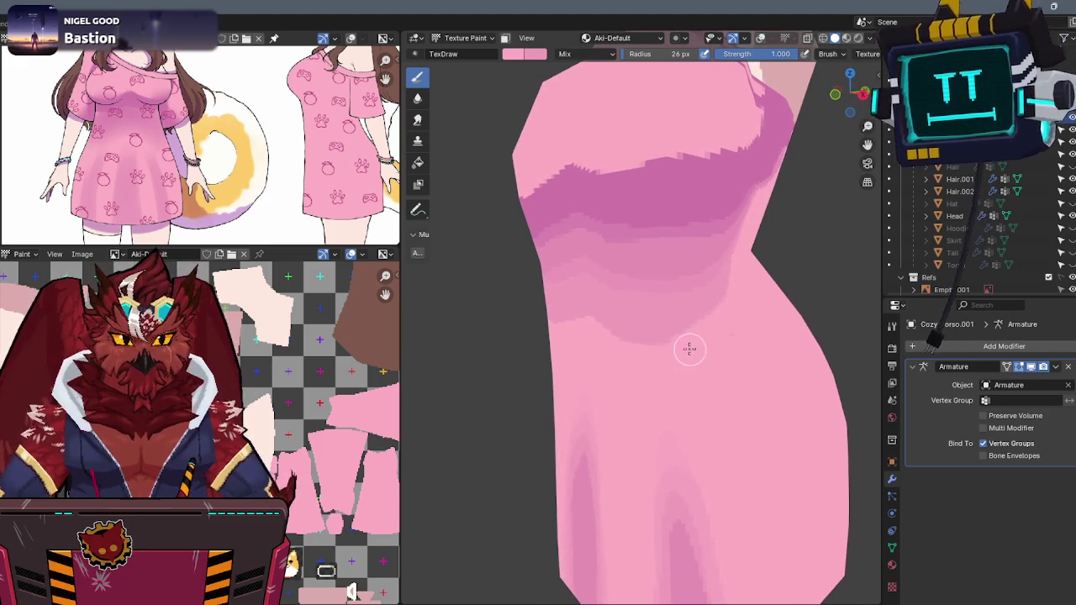
drag(627, 347, 708, 323)
mouse_move(708, 322)
middle_down()
mouse_move(720, 277)
mouse_move(698, 308)
mouse_move(692, 270)
mouse_move(637, 283)
mouse_move(691, 260)
mouse_move(711, 283)
middle_up()
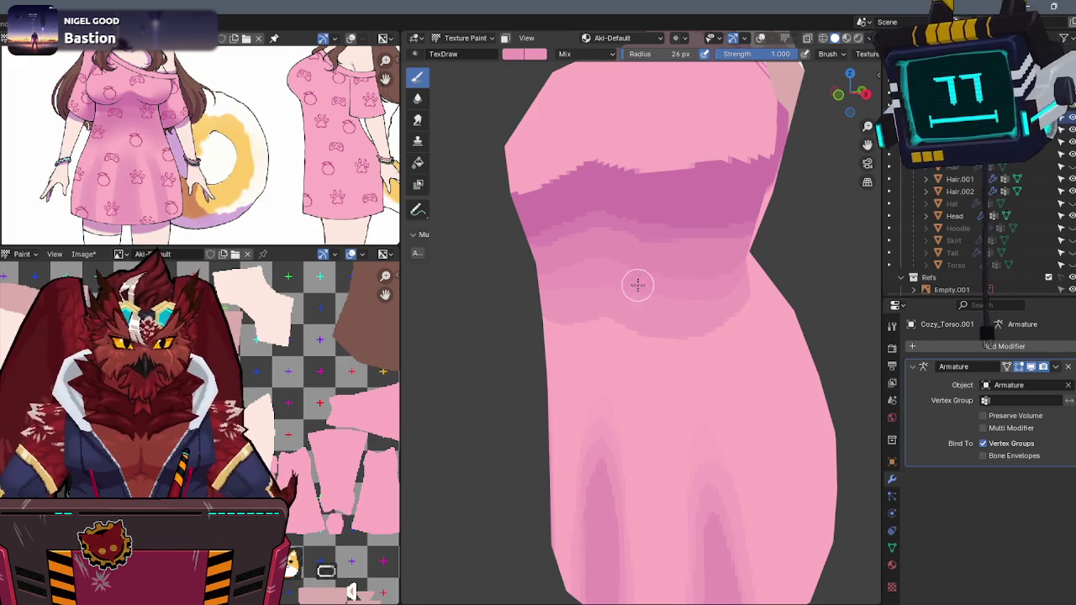
- Sample a colour from the dress surface and set brush strength to 0.5
key(s)
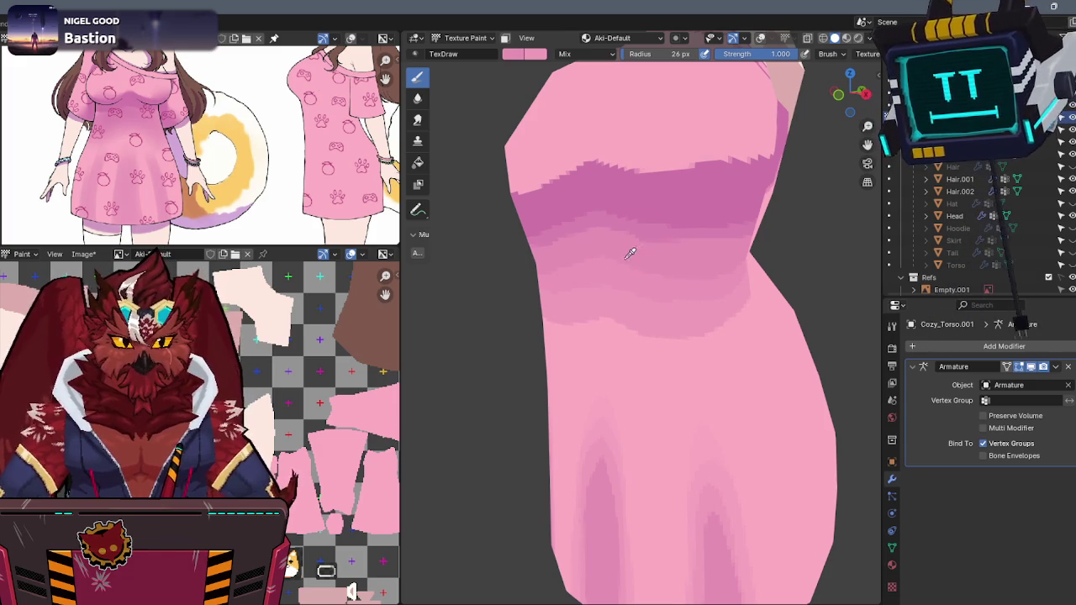
middle_drag(698, 269, 675, 255)
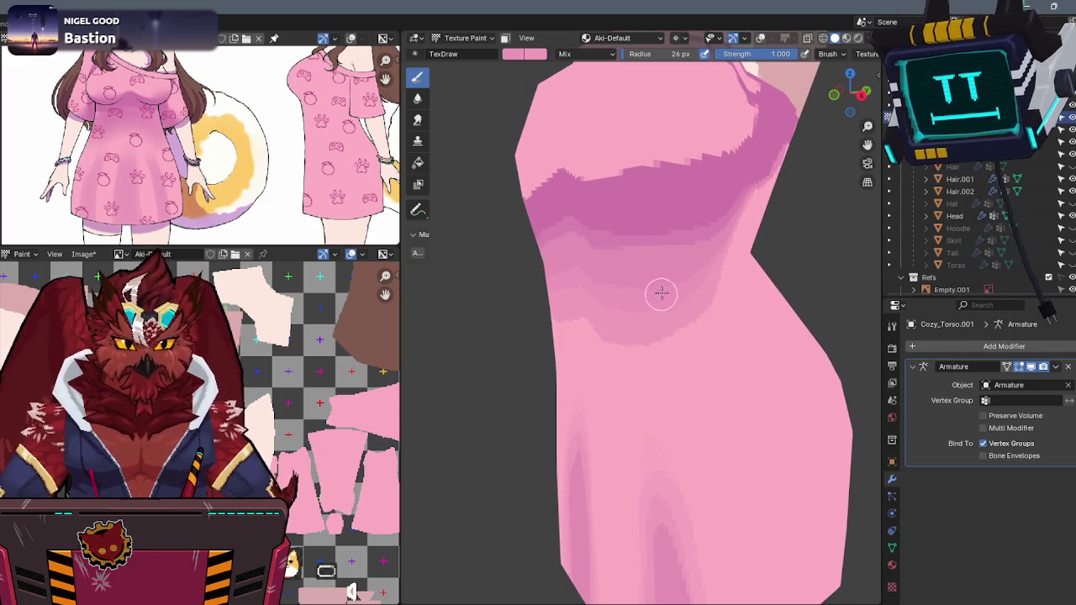
mouse_move(679, 280)
middle_down()
mouse_move(711, 257)
mouse_move(720, 291)
mouse_move(725, 260)
middle_up()
click(760, 52)
text(0.500)
key(Return)
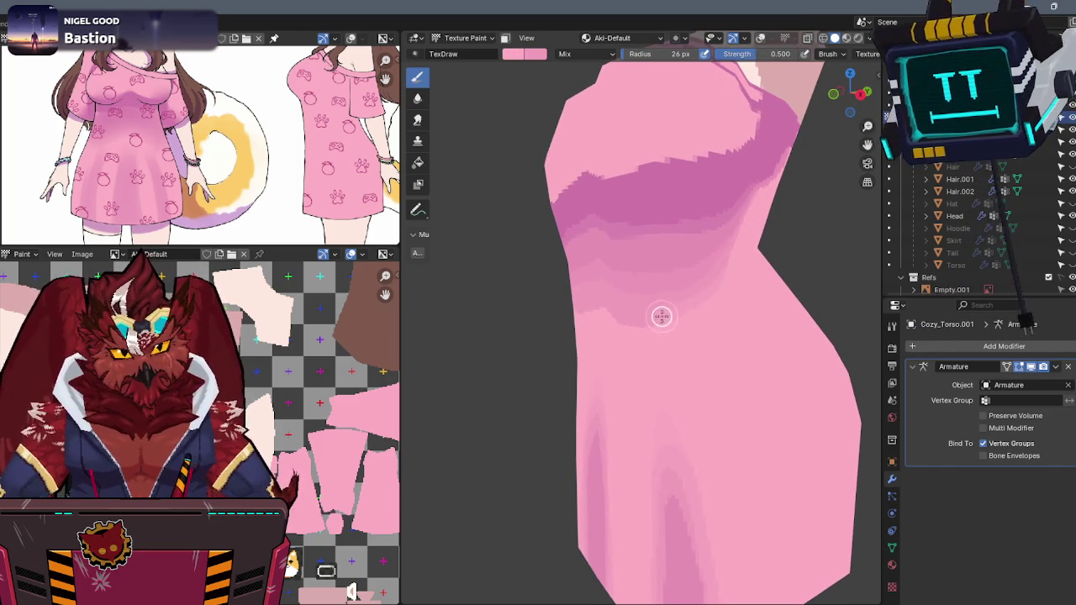
- Orbit around the dress to review the chest shading from front and side
mouse_move(697, 314)
middle_down()
mouse_move(753, 293)
mouse_move(687, 297)
middle_up()
middle_drag(712, 141, 697, 223)
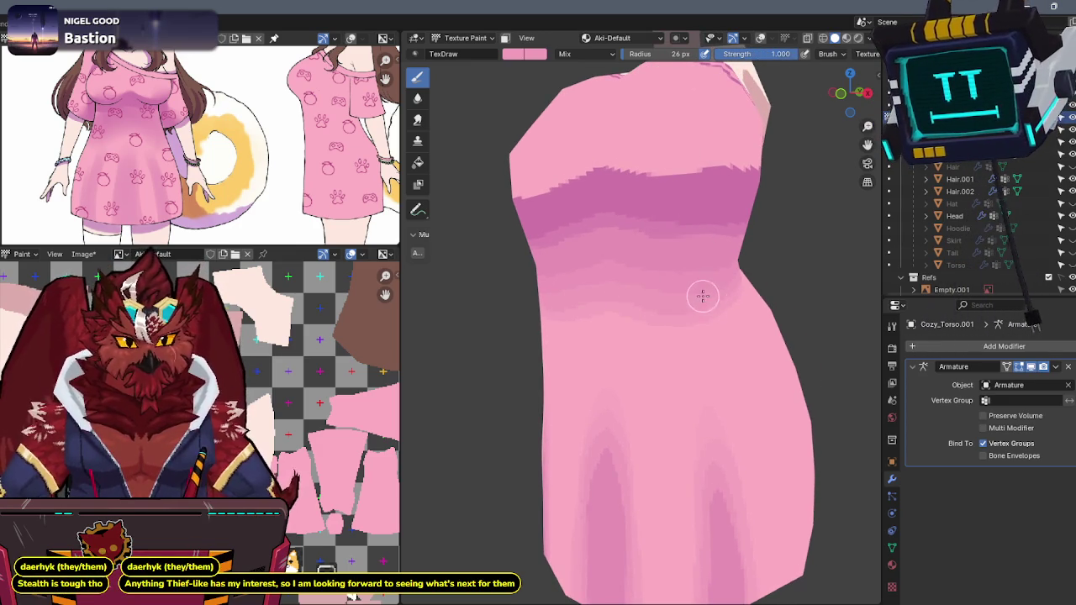
mouse_move(714, 285)
middle_down()
mouse_move(644, 289)
mouse_move(597, 309)
middle_up()
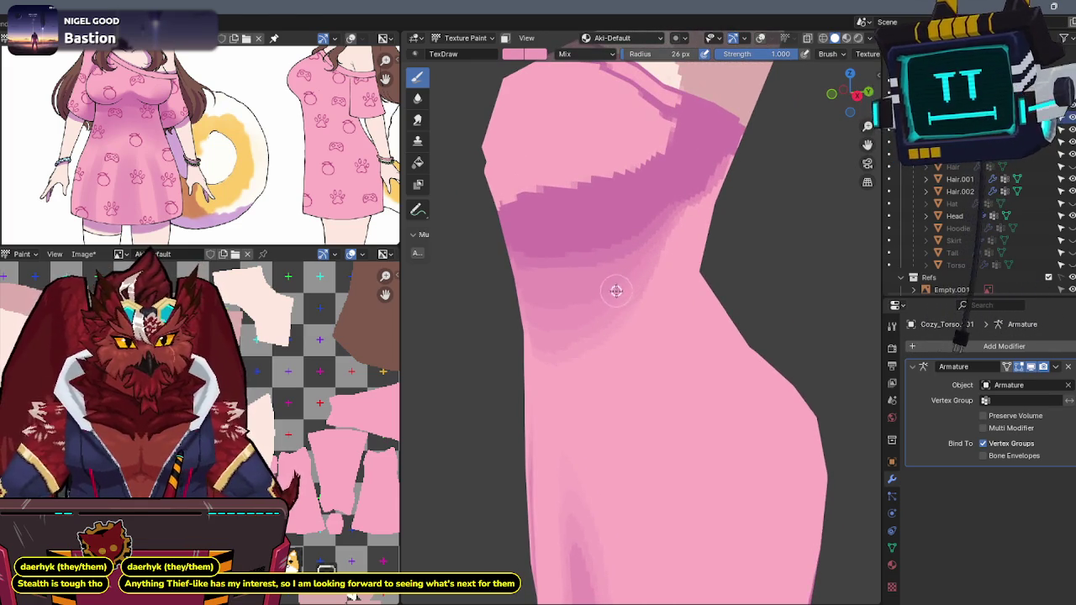
middle_drag(583, 302, 656, 286)
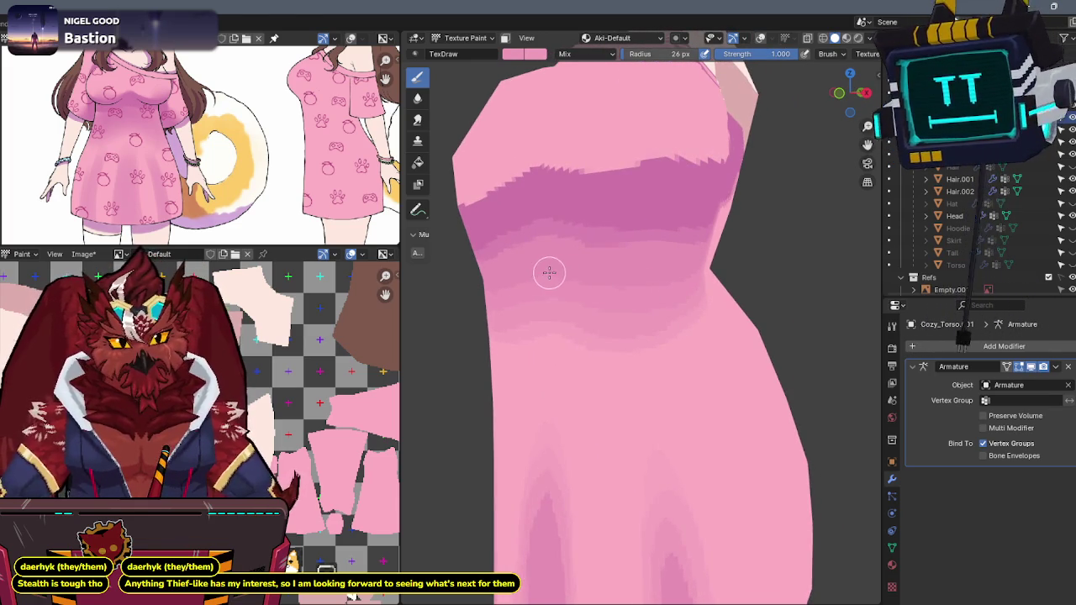
middle_drag(692, 257, 599, 258)
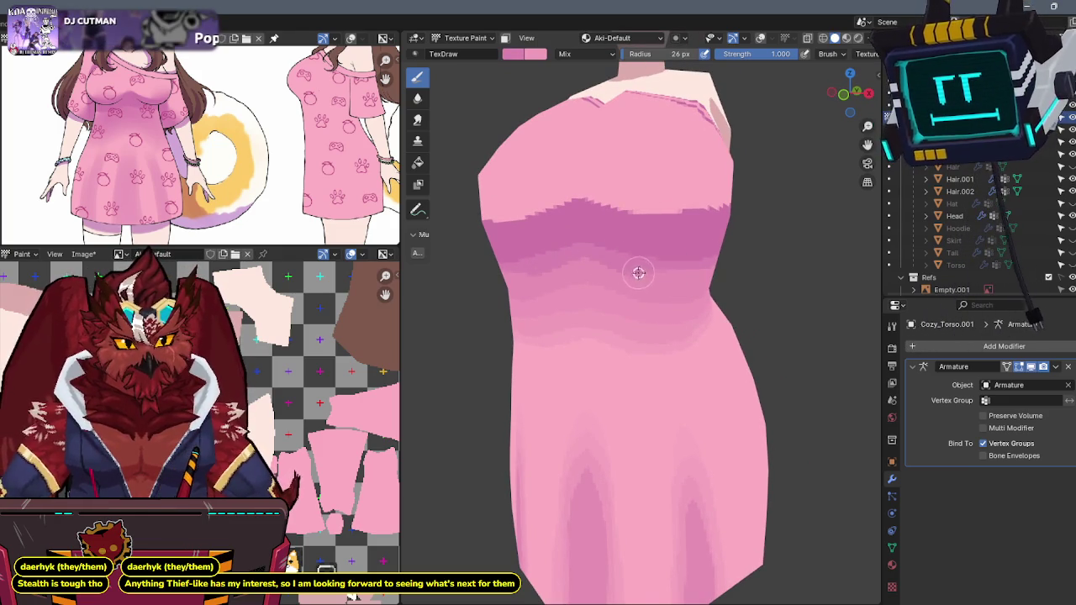
middle_drag(681, 274, 661, 260)
middle_drag(629, 293, 669, 192)
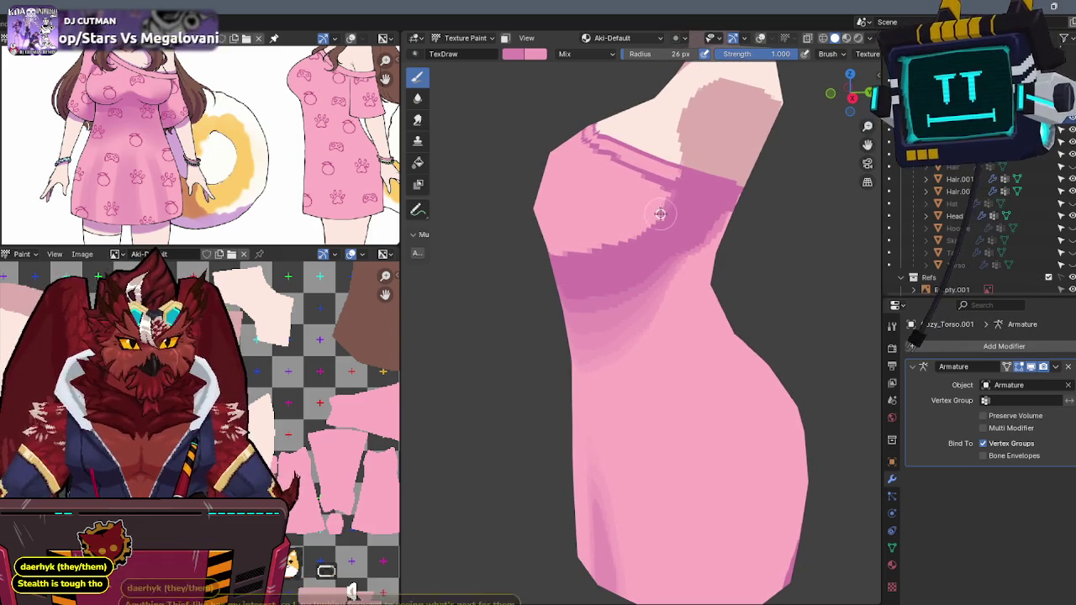
- Review the dress front and shoulder, then show the wireframe and stats overlays
mouse_move(617, 241)
middle_down()
mouse_move(663, 220)
mouse_move(689, 230)
middle_up()
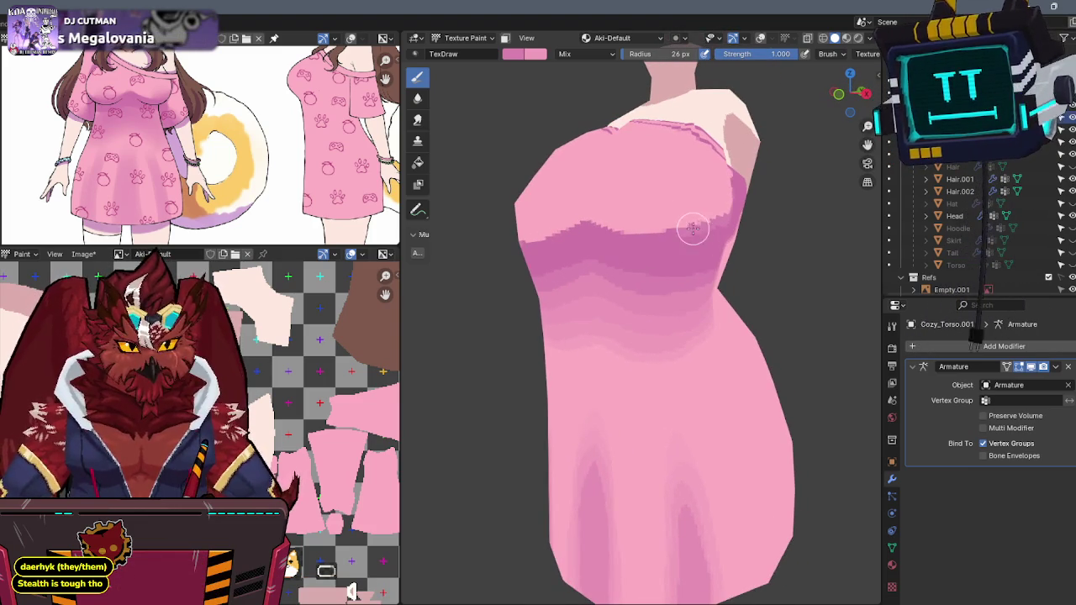
mouse_move(622, 232)
middle_down()
mouse_move(653, 221)
mouse_move(689, 228)
middle_up()
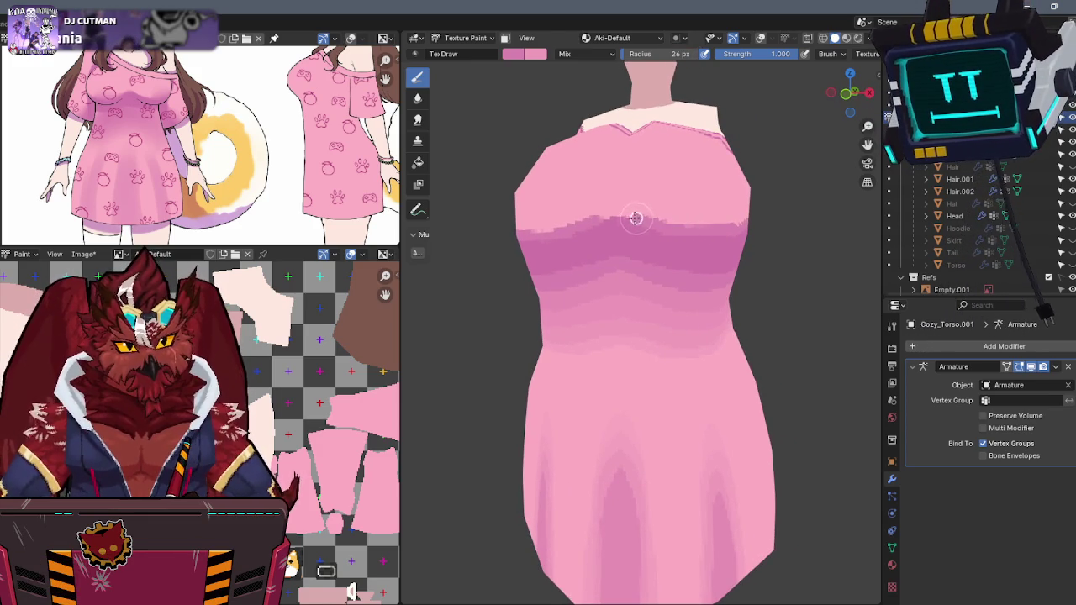
mouse_move(719, 227)
middle_down()
mouse_move(725, 211)
mouse_move(696, 221)
mouse_move(640, 309)
middle_up()
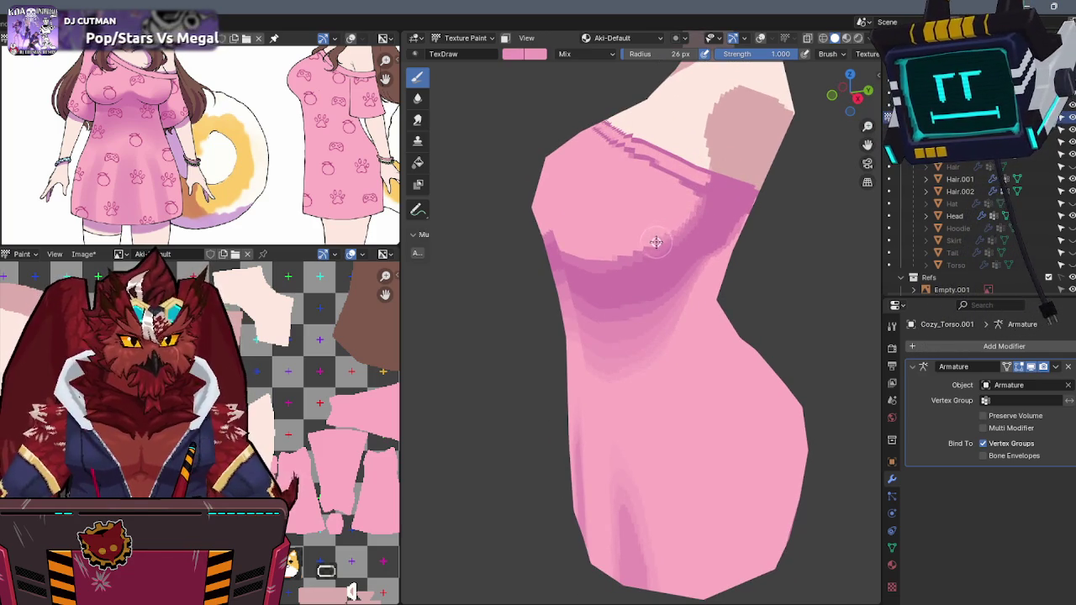
mouse_move(636, 249)
middle_down()
mouse_move(680, 225)
mouse_move(661, 229)
middle_up()
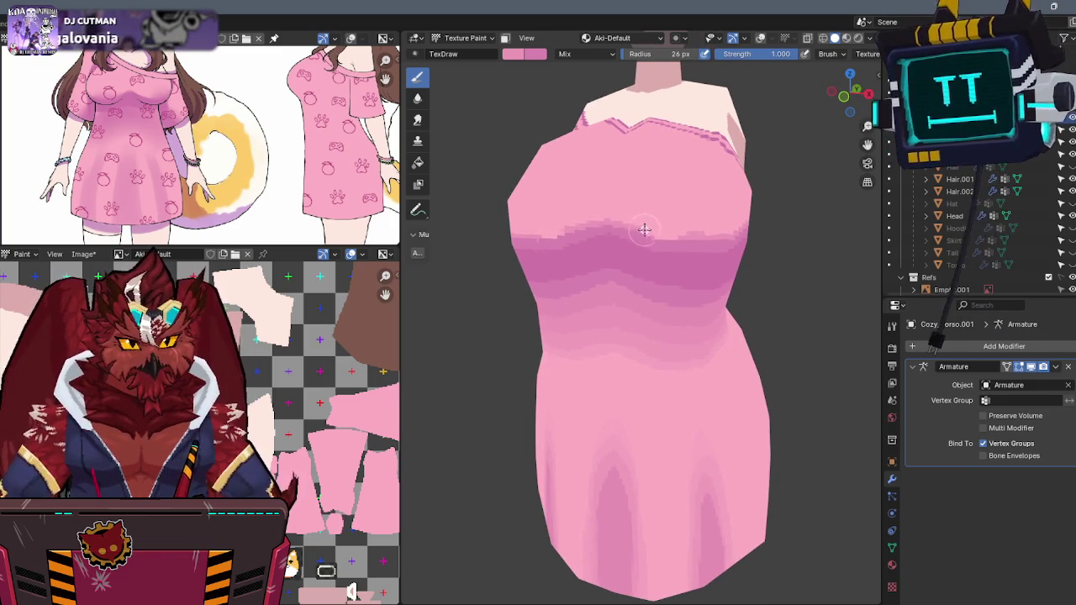
mouse_move(685, 229)
middle_down()
mouse_move(661, 219)
mouse_move(609, 224)
mouse_move(644, 227)
mouse_move(624, 241)
mouse_move(683, 225)
mouse_move(619, 257)
mouse_move(629, 247)
mouse_move(644, 258)
mouse_move(643, 240)
mouse_move(605, 260)
middle_up()
key(shift+alt+z)
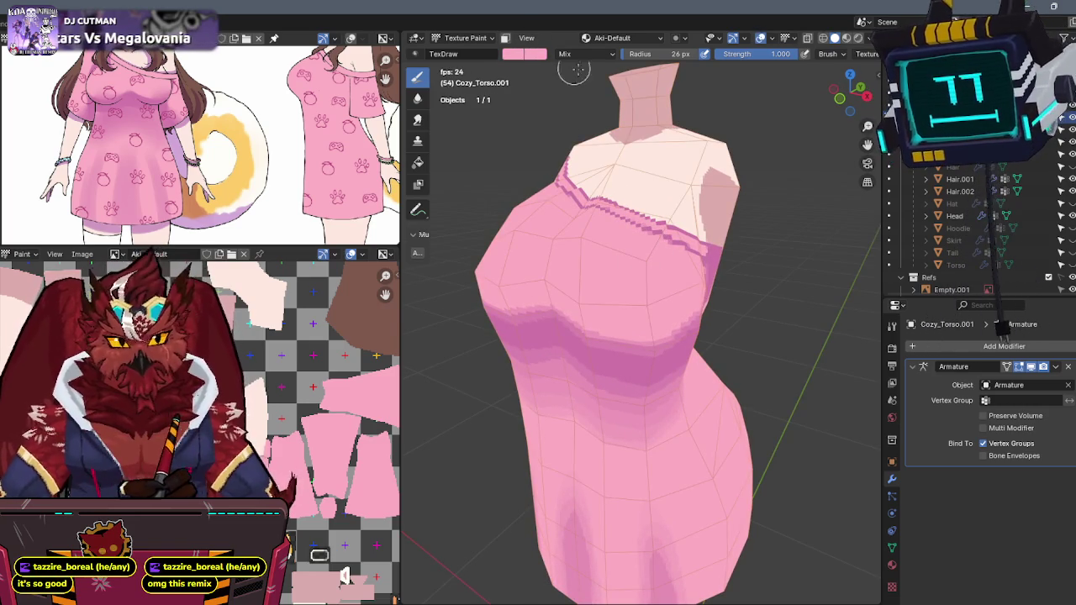
- Lower the brush colour's saturation and paint lighter pink highlights across the chest
click(525, 54)
drag(554, 216, 540, 215)
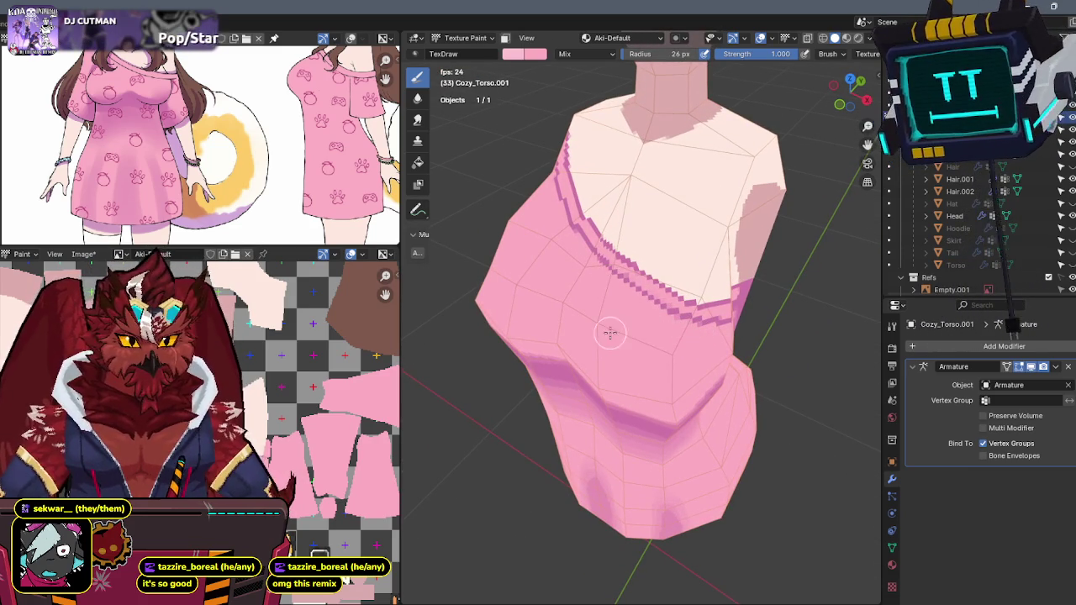
drag(500, 300, 592, 338)
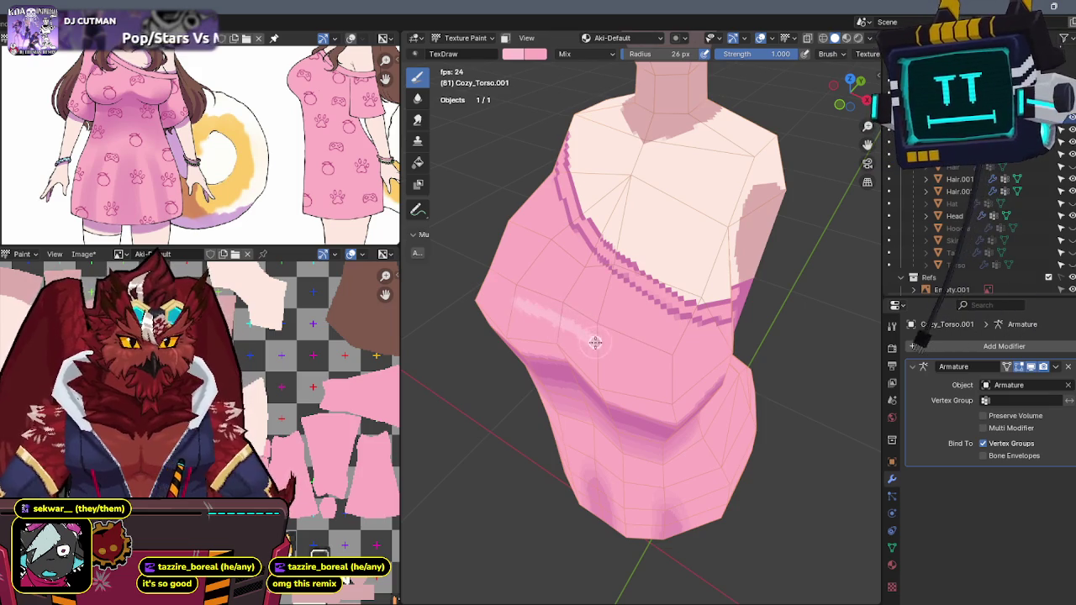
key(ctrl+z)
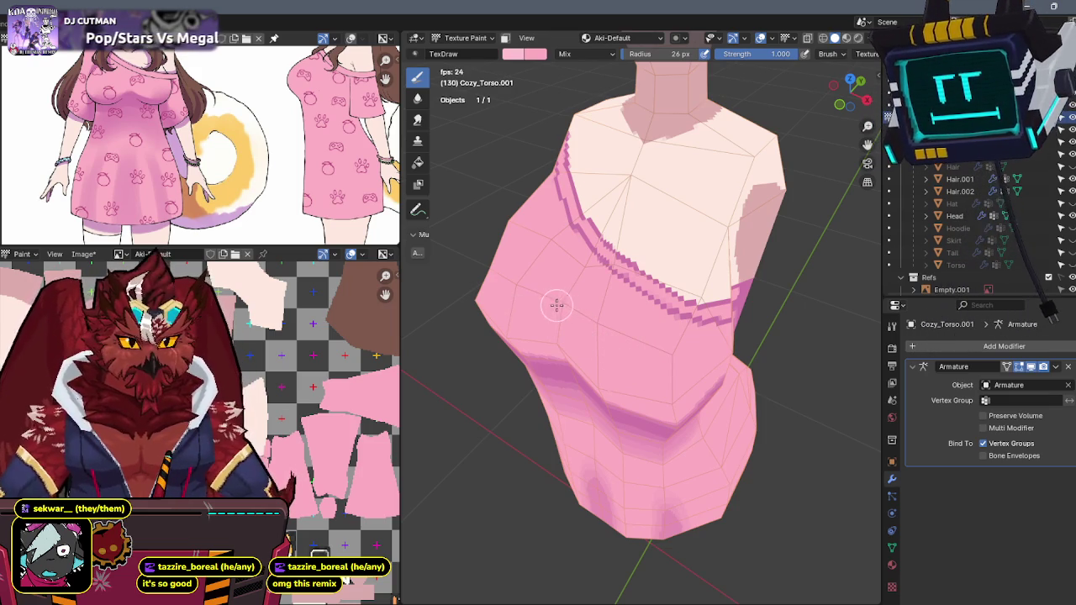
mouse_move(572, 310)
mouse_down()
mouse_move(689, 350)
mouse_move(602, 285)
mouse_move(571, 279)
mouse_up()
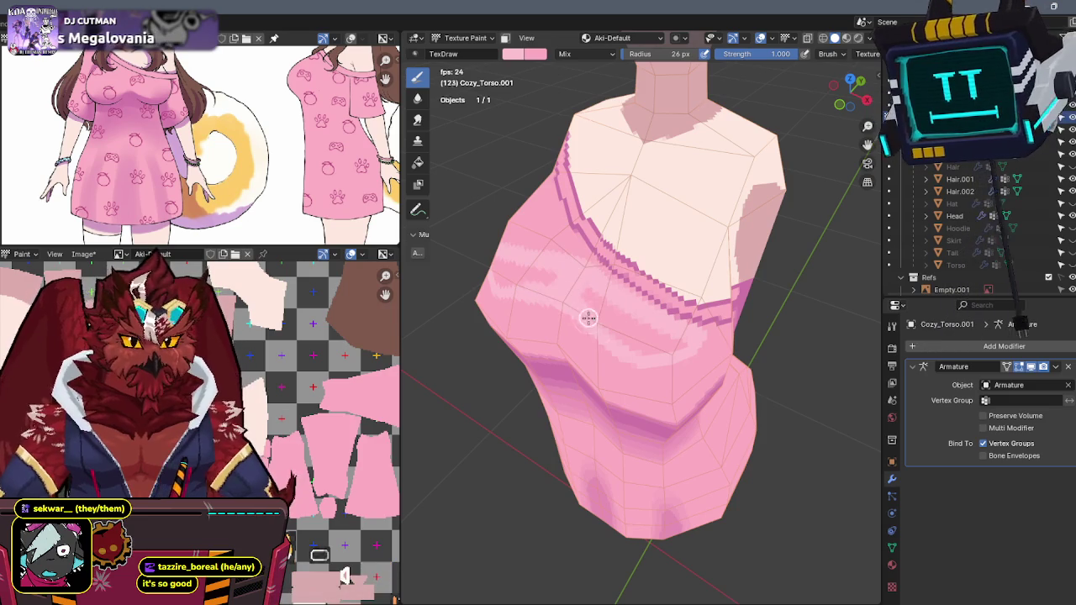
mouse_move(684, 342)
mouse_down()
mouse_move(596, 293)
mouse_move(635, 335)
mouse_up()
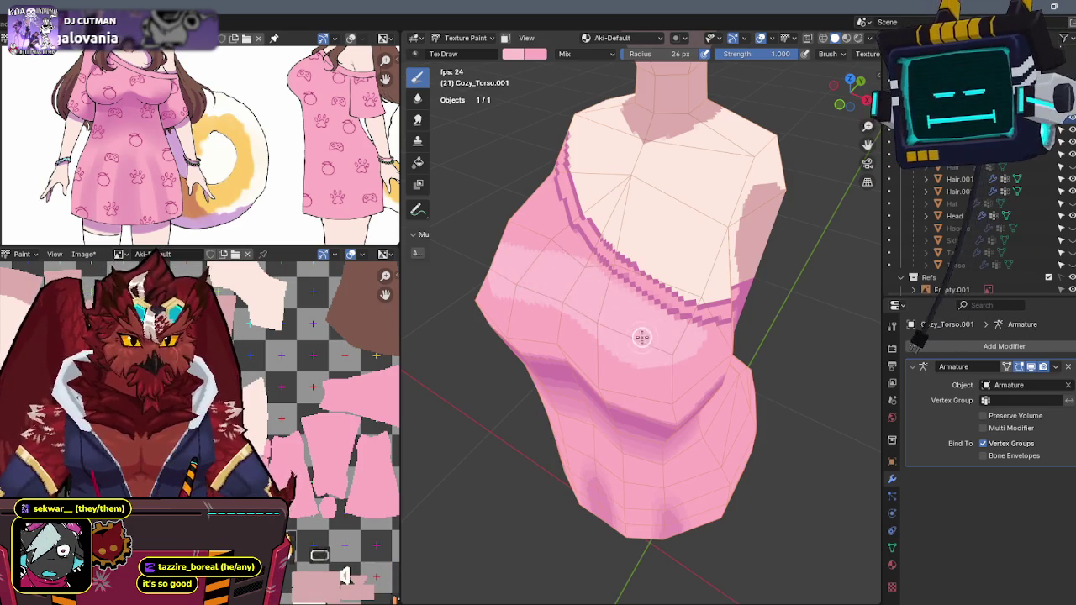
- Set brush strength to 0.5 and show the draw brush settings panel
mouse_move(658, 320)
middle_down()
mouse_move(677, 257)
mouse_move(648, 271)
mouse_move(675, 279)
middle_up()
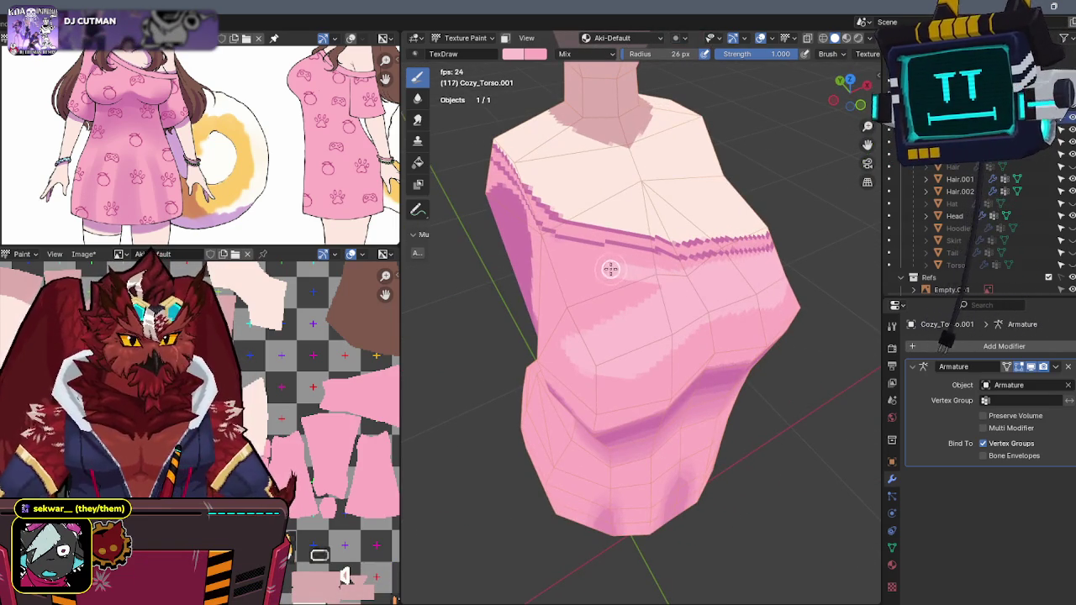
middle_drag(570, 261, 602, 277)
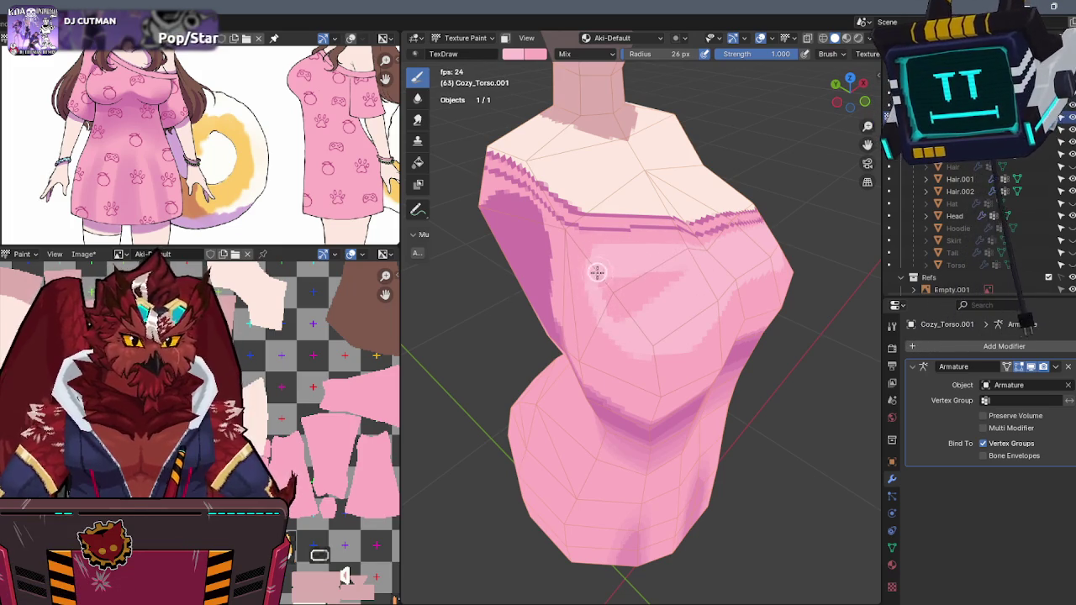
mouse_move(680, 274)
middle_down()
mouse_move(648, 269)
mouse_move(629, 290)
mouse_move(689, 260)
mouse_move(584, 240)
mouse_move(650, 320)
middle_up()
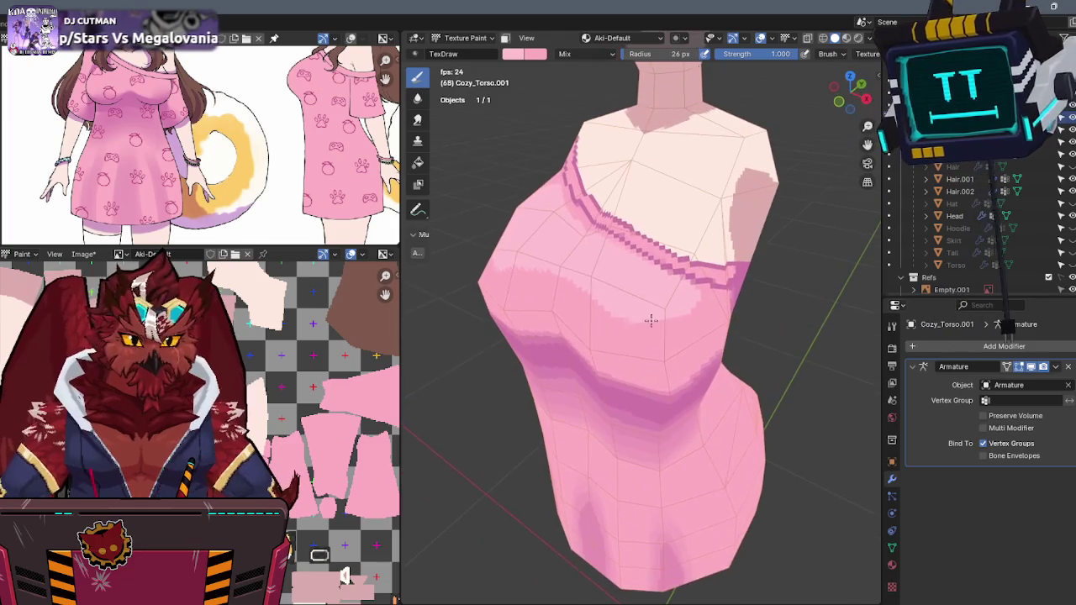
click(759, 59)
text(0.5)
key(Return)
middle_drag(725, 144, 695, 281)
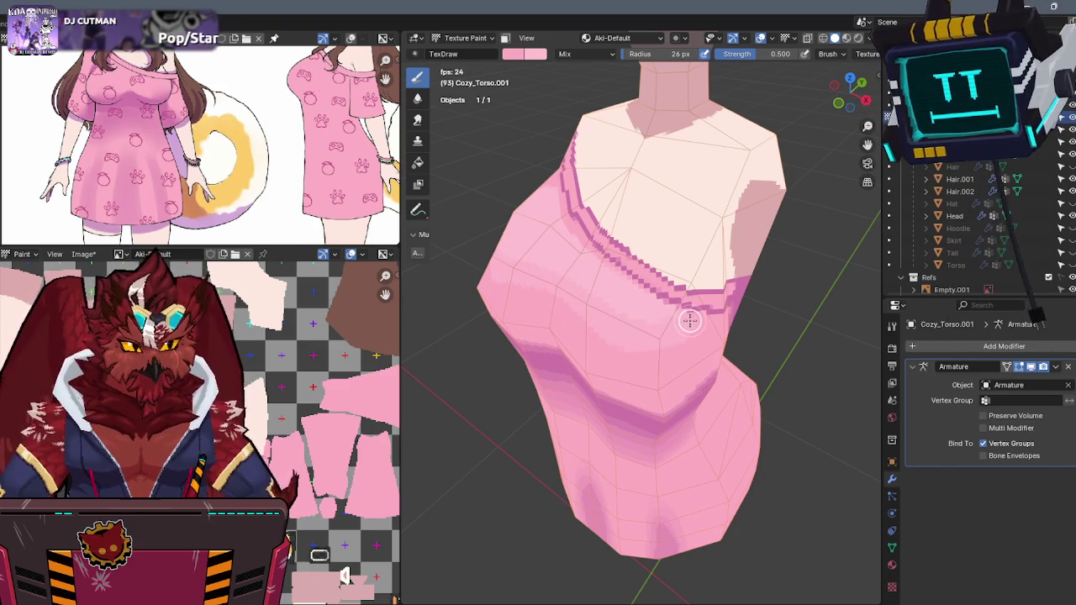
click(891, 324)
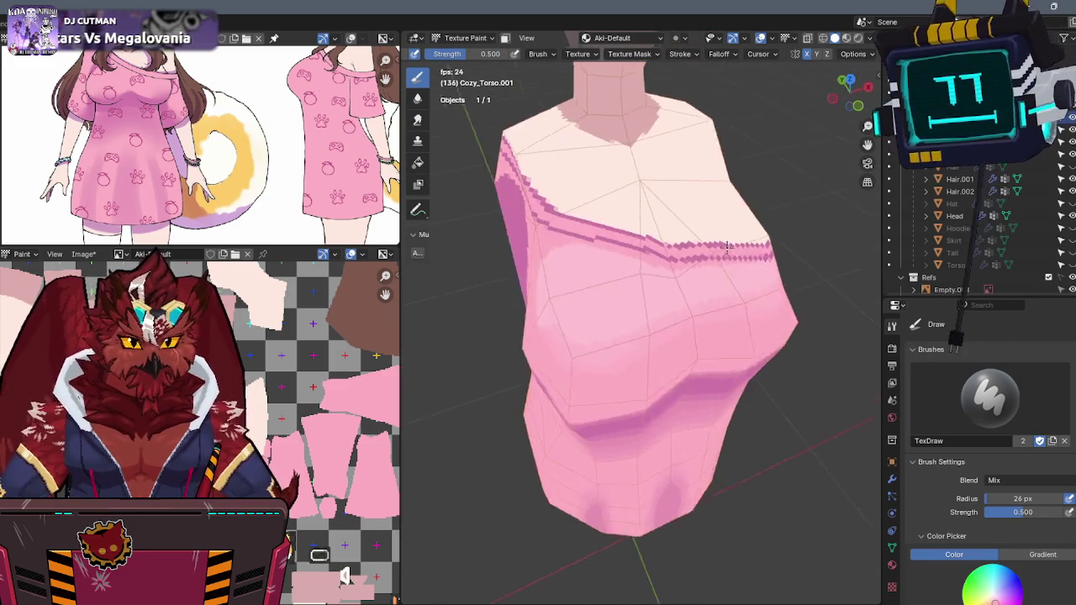
- Hide the overlays, restore full brush strength, and inspect the bodice shading from several angles
key(shift+alt+z)
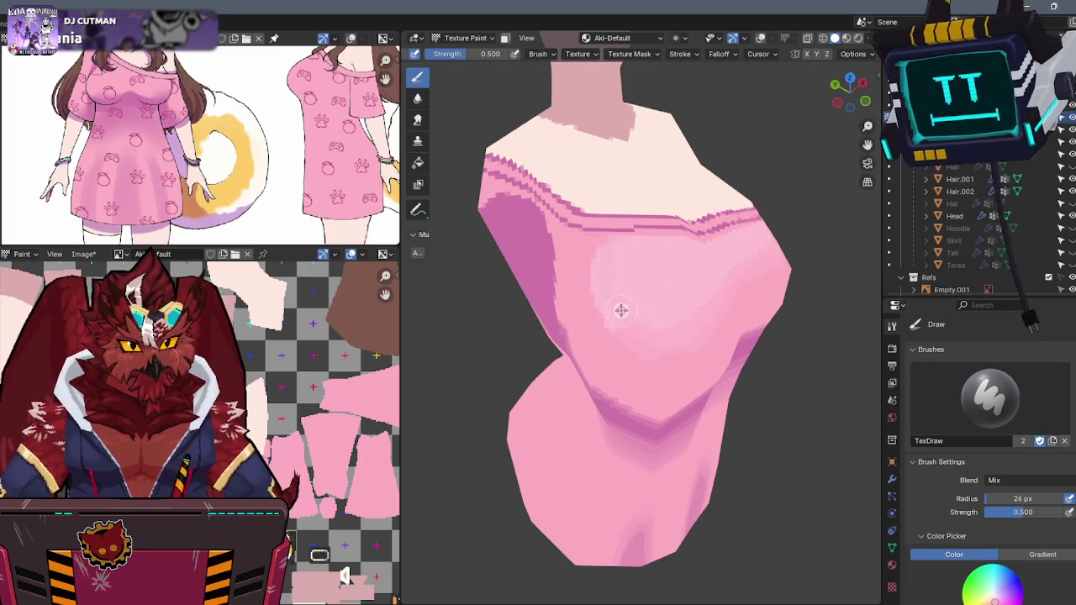
key(shift+f)
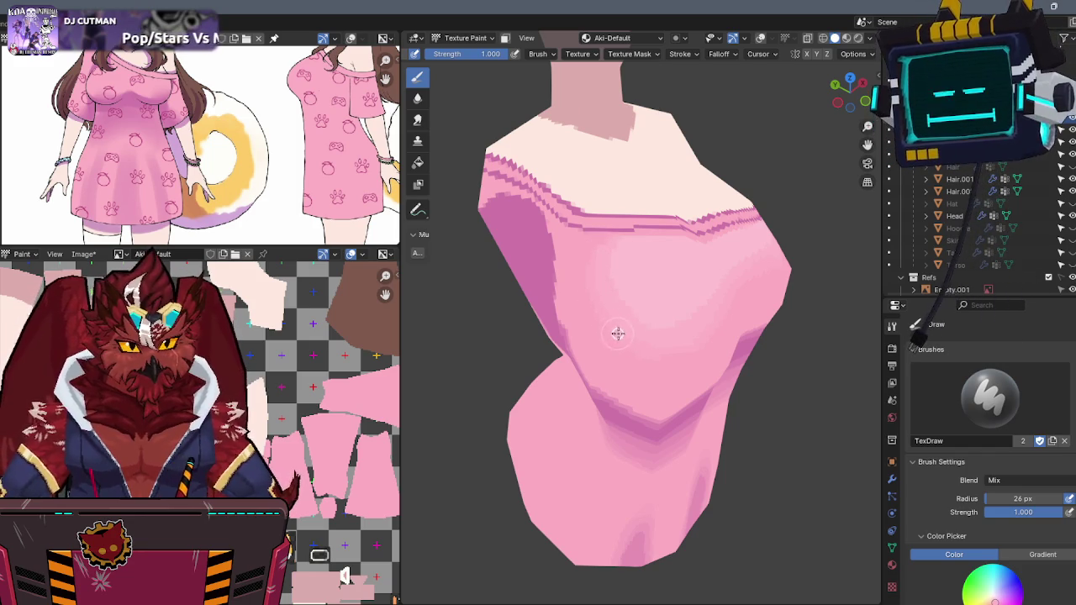
mouse_move(728, 288)
middle_down()
mouse_move(694, 257)
mouse_move(658, 281)
middle_up()
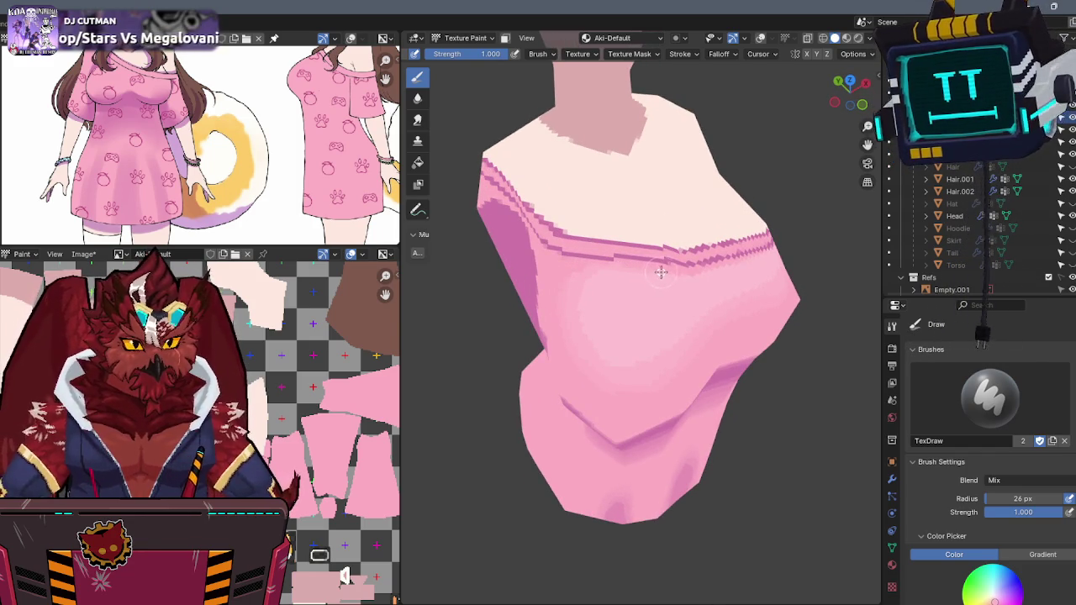
middle_drag(710, 252, 667, 249)
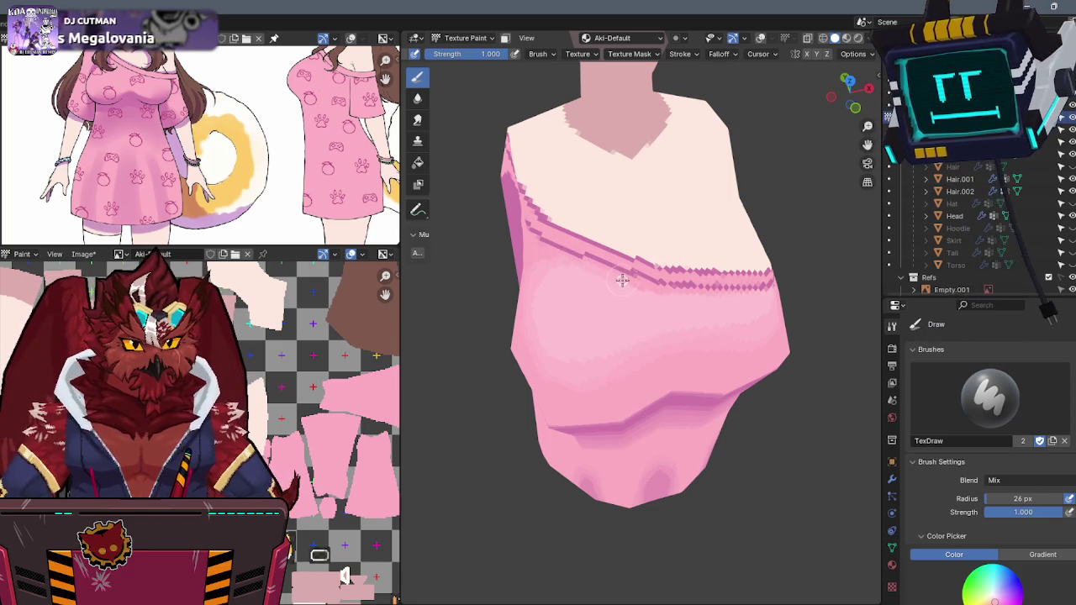
middle_drag(653, 290, 673, 309)
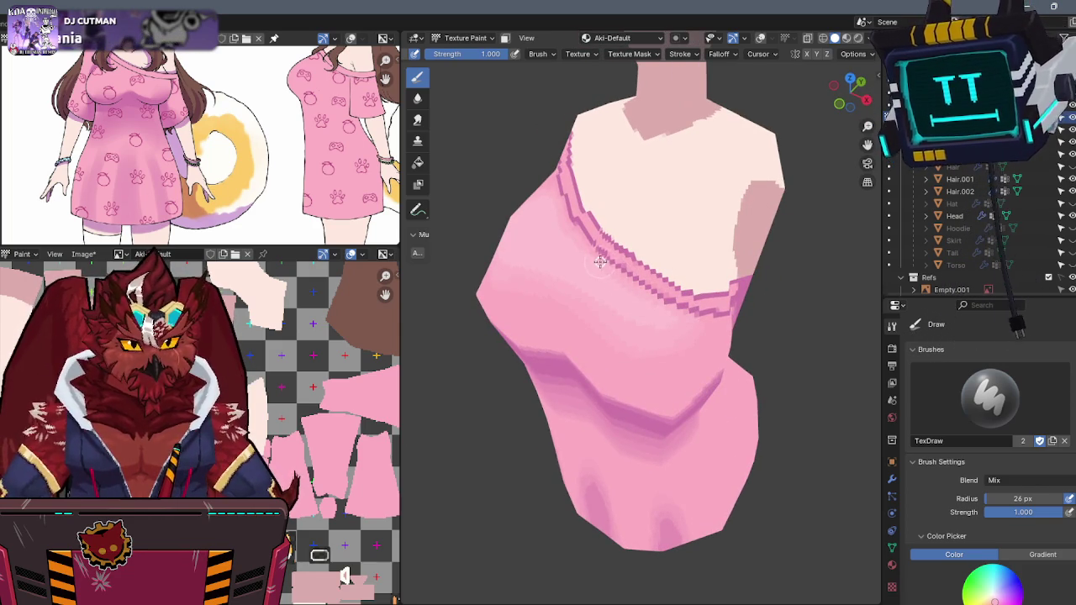
mouse_move(652, 254)
middle_down()
mouse_move(642, 278)
mouse_move(672, 252)
mouse_move(644, 253)
mouse_move(650, 239)
middle_up()
scroll(689, 233, up, 3)
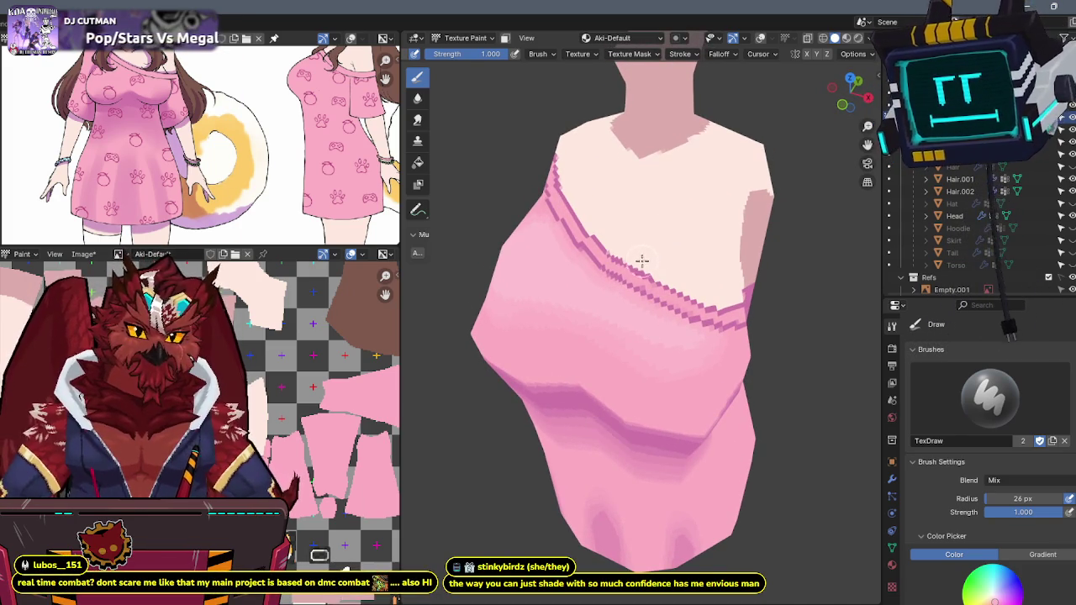
mouse_move(656, 252)
middle_down()
mouse_move(658, 270)
mouse_move(586, 305)
middle_up()
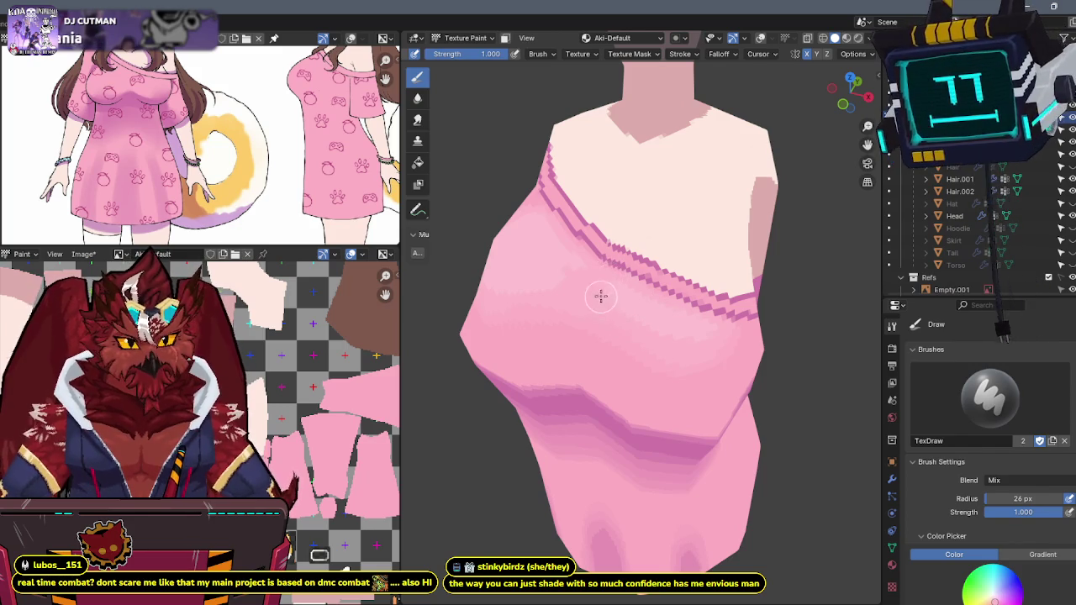
middle_drag(601, 252, 616, 273)
key(shift+alt+z)
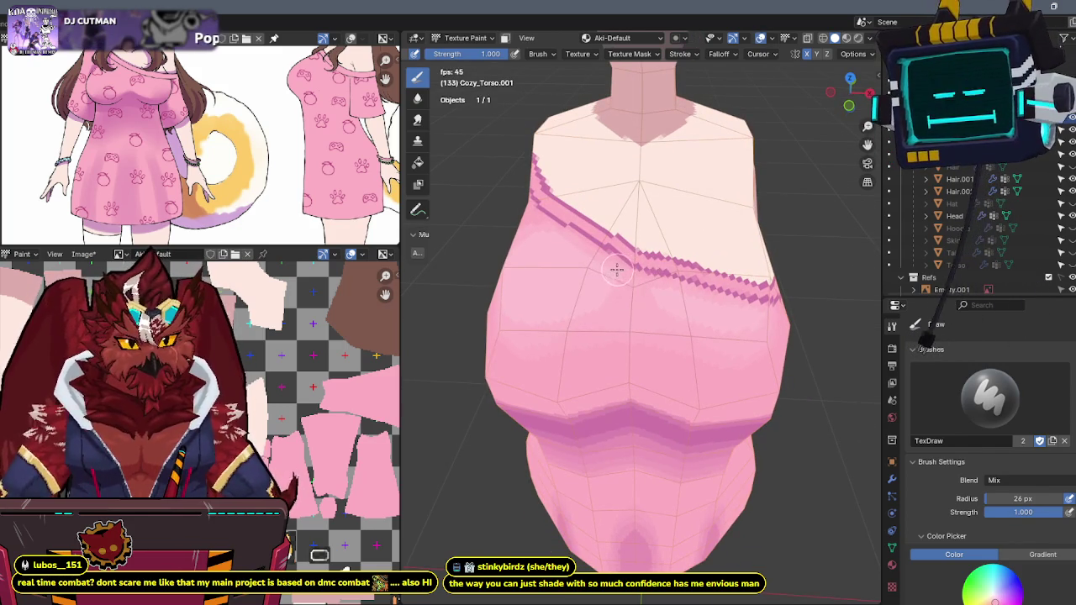
- Hide the wireframe overlays and set brush strength to 0.5
middle_drag(614, 301, 625, 292)
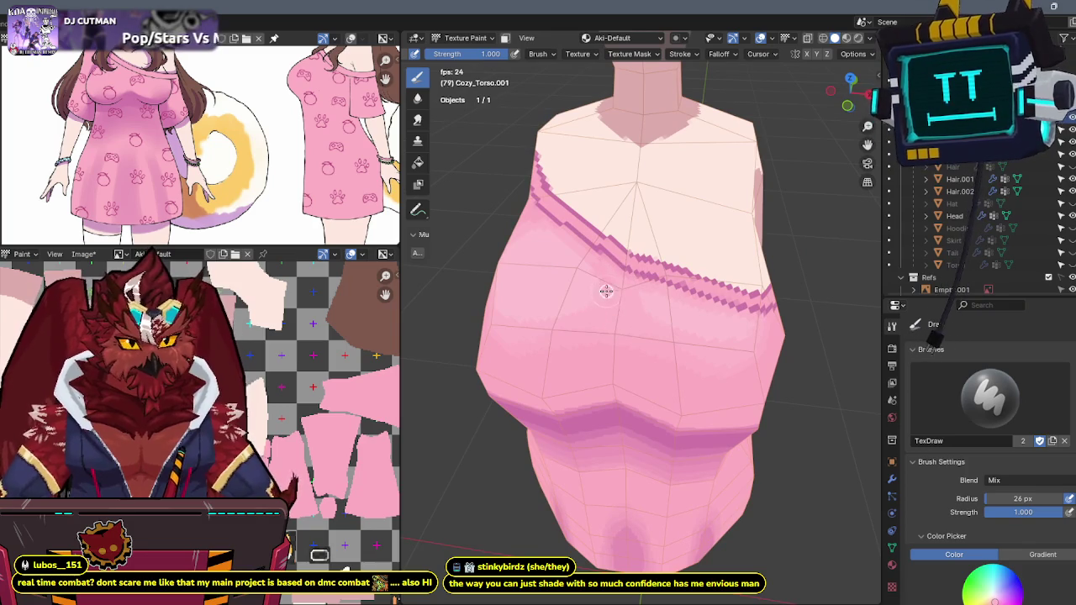
key(shift+alt+z)
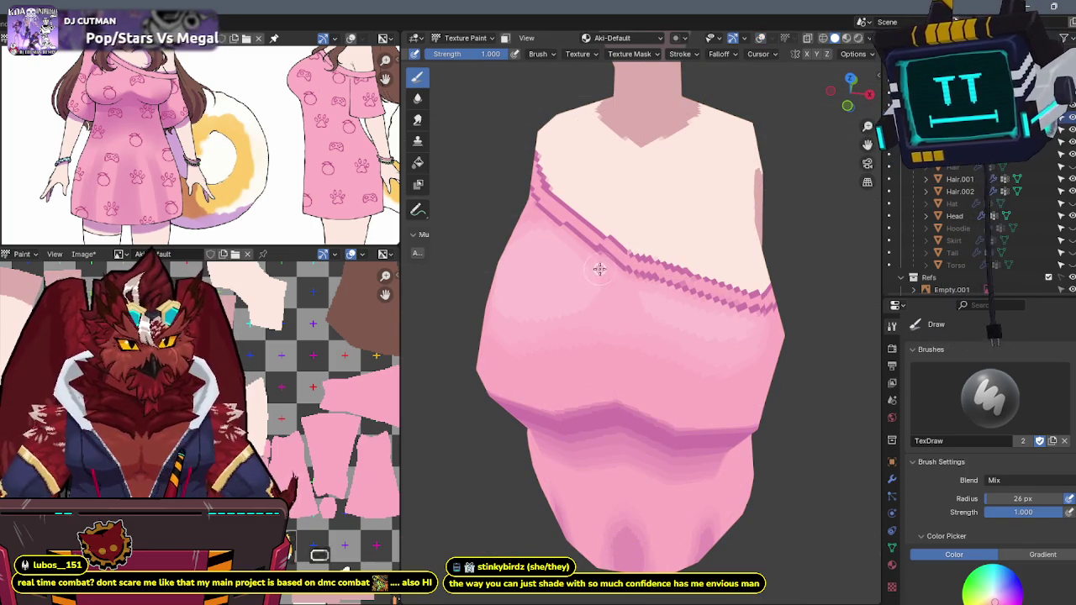
mouse_move(593, 278)
middle_down()
mouse_move(583, 236)
mouse_move(602, 252)
middle_up()
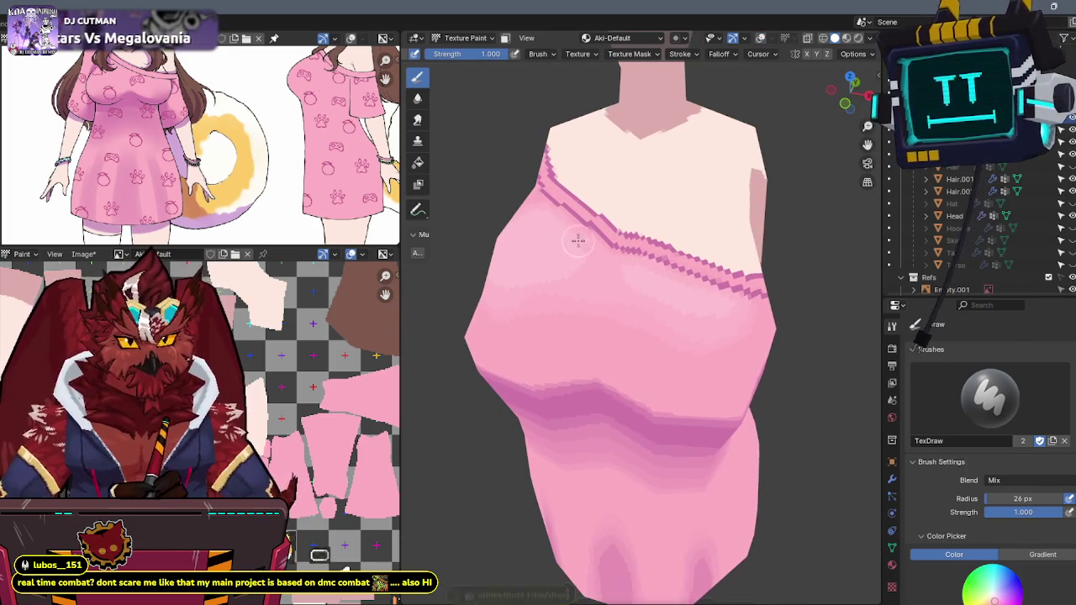
click(470, 53)
text(0.5)
key(Return)
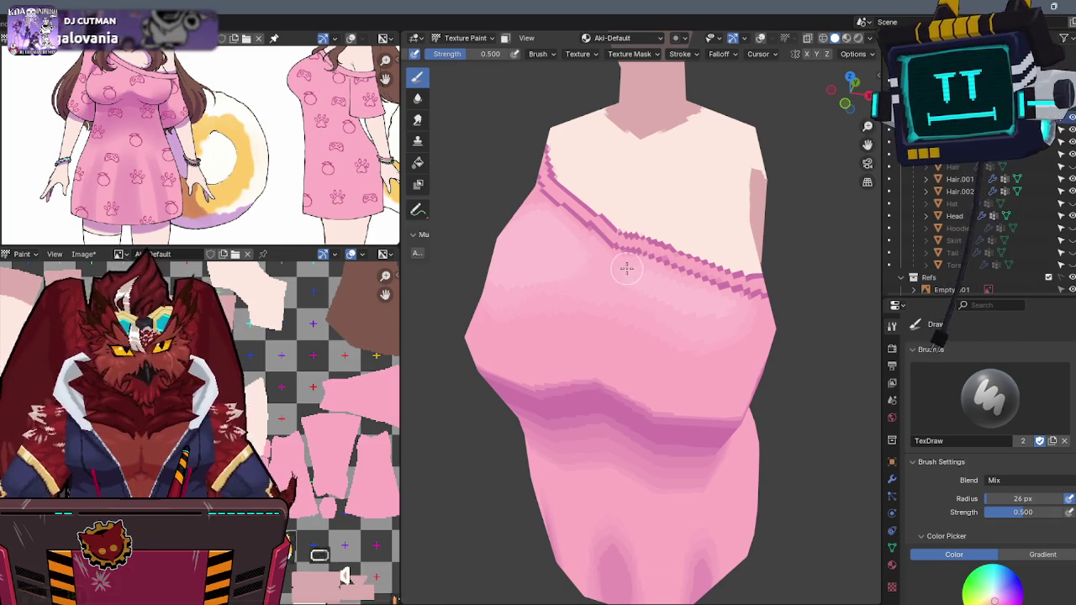
- Inspect the dress shading from the side and raise brush strength back to 1.0
middle_drag(686, 257, 639, 237)
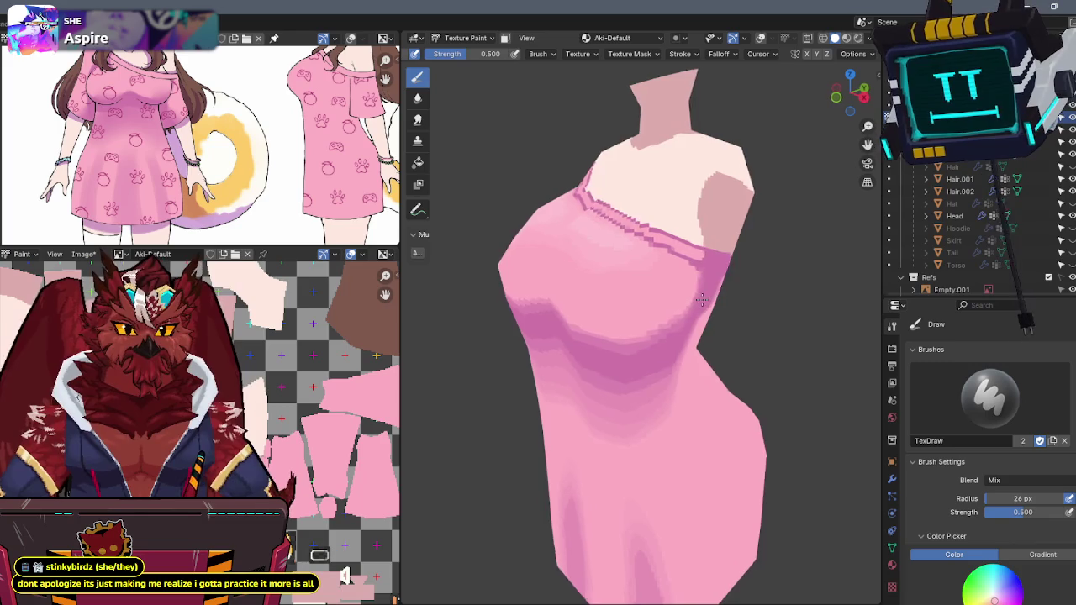
middle_drag(704, 299, 735, 297)
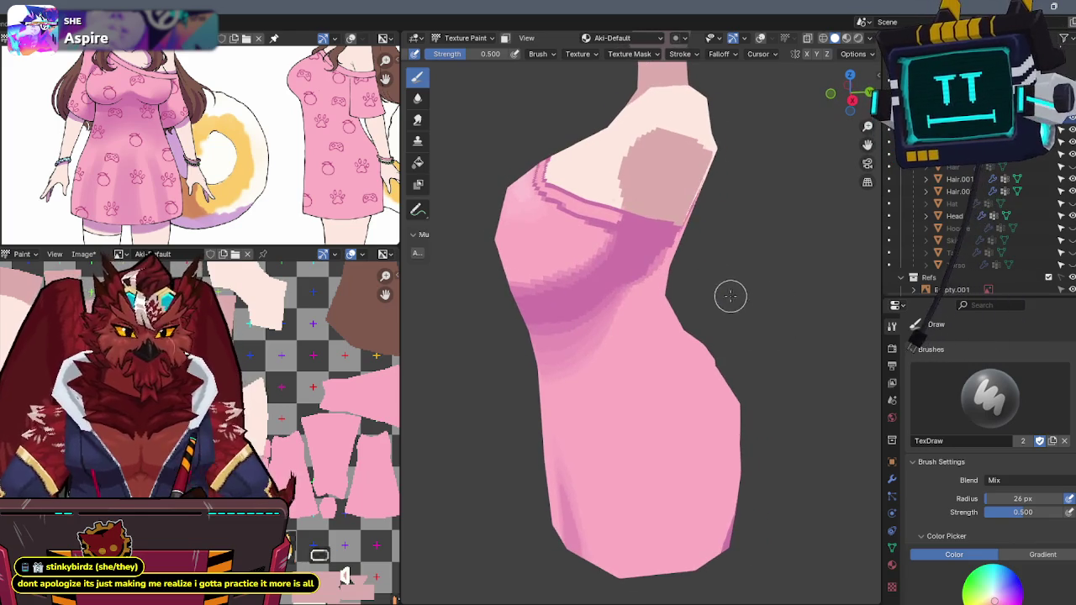
middle_drag(697, 245, 594, 137)
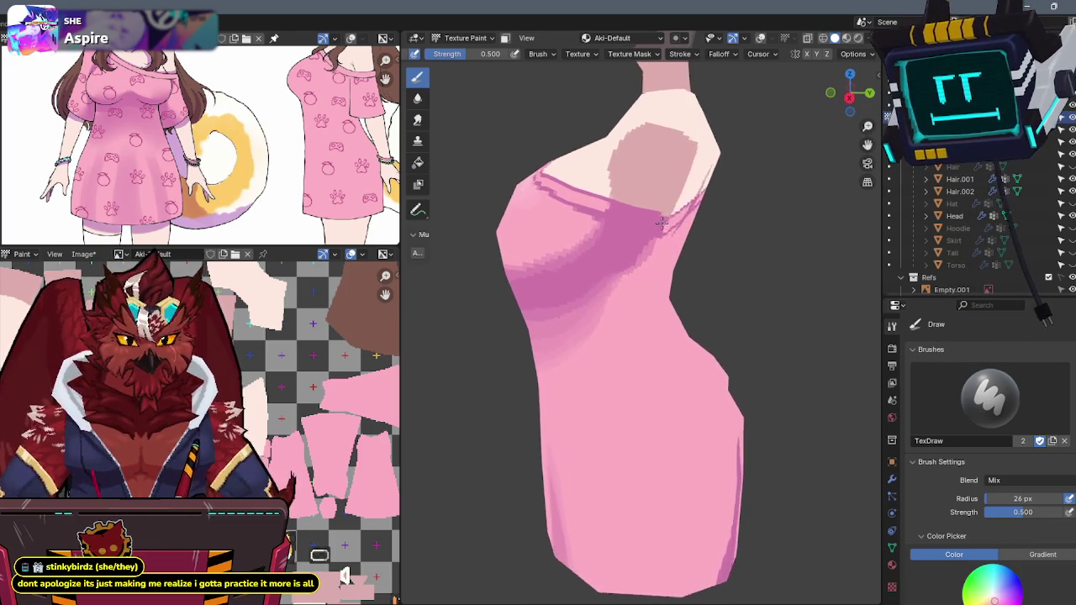
drag(469, 57, 505, 57)
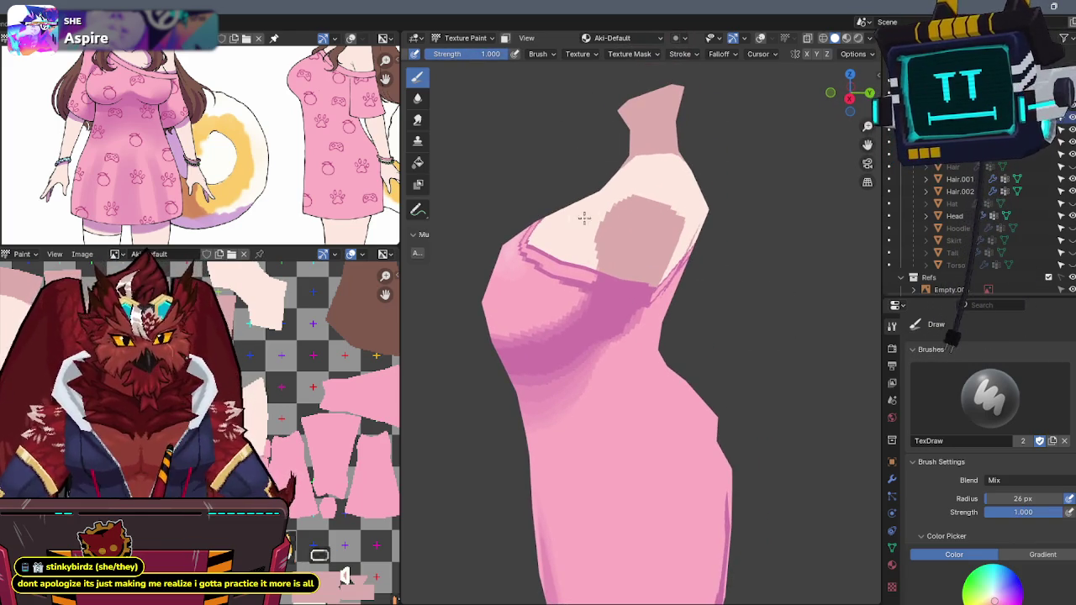
scroll(546, 286, up, 3)
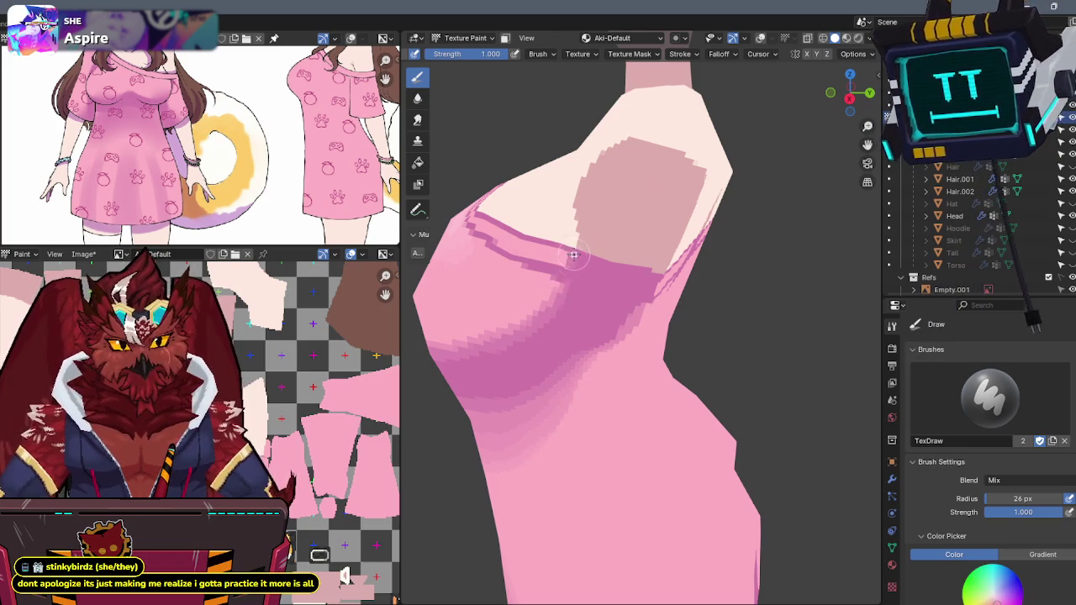
mouse_move(570, 261)
middle_down()
mouse_move(696, 210)
mouse_move(704, 301)
mouse_move(694, 307)
mouse_move(696, 286)
middle_up()
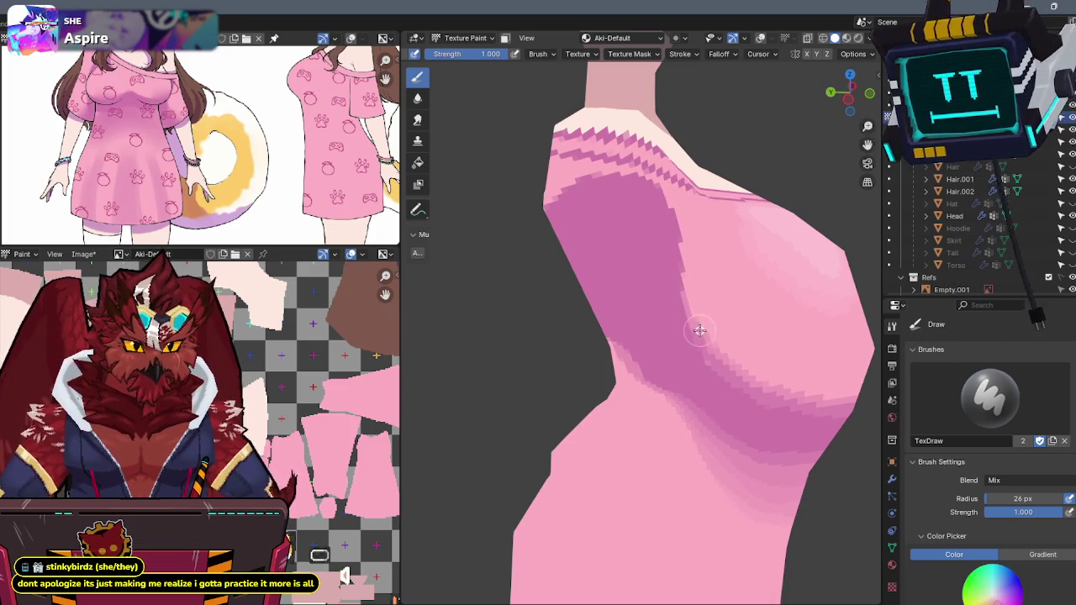
- Bring the shoulder and purple-striped lower skirt into view, then edit the brush strength
mouse_move(716, 290)
middle_down()
mouse_move(713, 331)
mouse_move(713, 295)
mouse_move(731, 280)
mouse_move(619, 272)
middle_up()
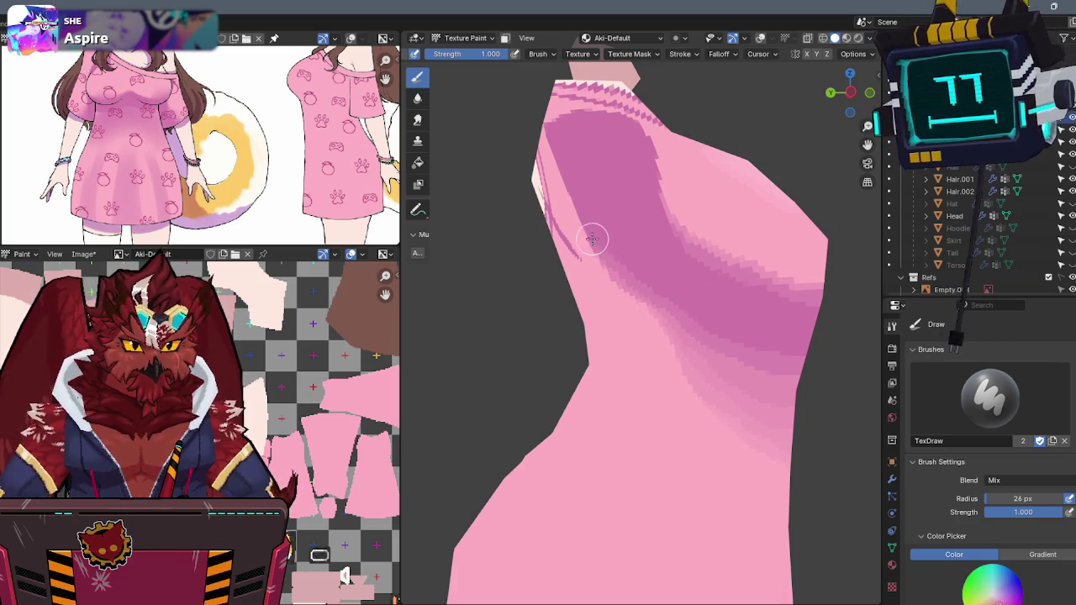
mouse_move(691, 324)
middle_down()
mouse_move(726, 263)
mouse_move(664, 261)
middle_up()
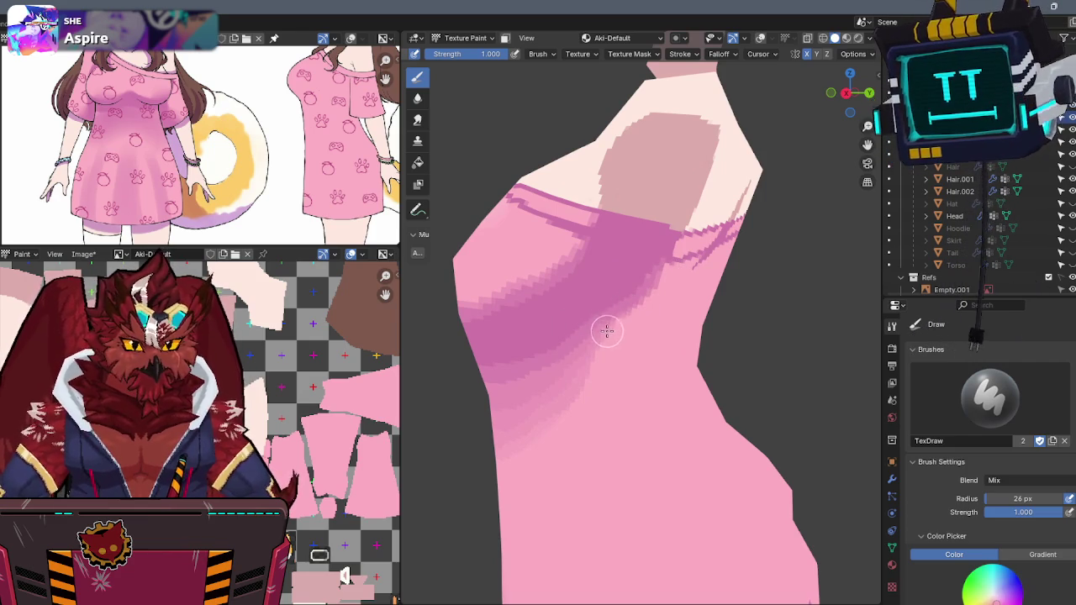
mouse_move(657, 275)
middle_down()
mouse_move(609, 290)
mouse_move(646, 276)
mouse_move(619, 252)
mouse_move(616, 271)
middle_up()
scroll(646, 277, up, 2)
scroll(639, 243, down, 3)
mouse_move(656, 321)
middle_down()
mouse_move(653, 257)
mouse_move(636, 267)
mouse_move(704, 215)
mouse_move(631, 284)
middle_up()
scroll(636, 266, up, 2)
scroll(631, 283, down, 2)
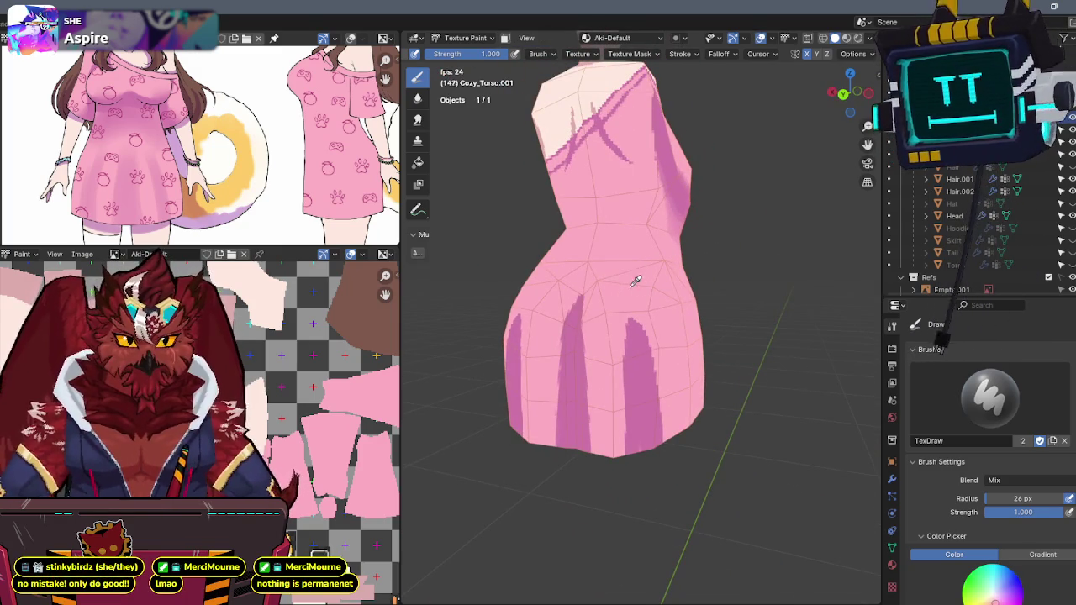
click(486, 55)
- At strength .5, paint pink over the left, right and middle skirt stripes
text(.5)
key(Return)
middle_drag(509, 156, 663, 278)
scroll(629, 255, up, 2)
mouse_move(641, 300)
mouse_down()
mouse_move(625, 329)
mouse_move(608, 324)
mouse_move(520, 386)
mouse_move(571, 372)
mouse_move(541, 526)
mouse_up()
mouse_move(647, 471)
mouse_down()
mouse_move(679, 463)
mouse_move(622, 367)
mouse_up()
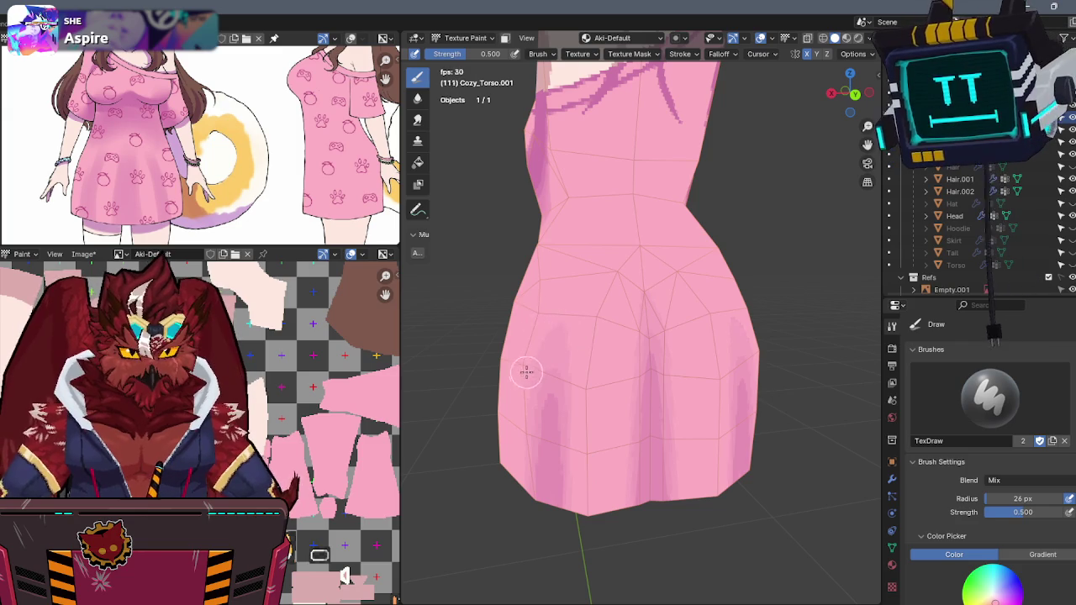
- Dab softer pink onto the dress front, checking it with and without wireframe overlays
mouse_move(559, 298)
middle_down()
mouse_move(648, 274)
mouse_move(660, 313)
mouse_move(647, 265)
mouse_move(605, 232)
mouse_move(629, 243)
middle_up()
scroll(624, 239, up, 2)
scroll(619, 224, up, 2)
mouse_move(619, 322)
middle_down()
mouse_move(658, 300)
mouse_move(612, 322)
middle_up()
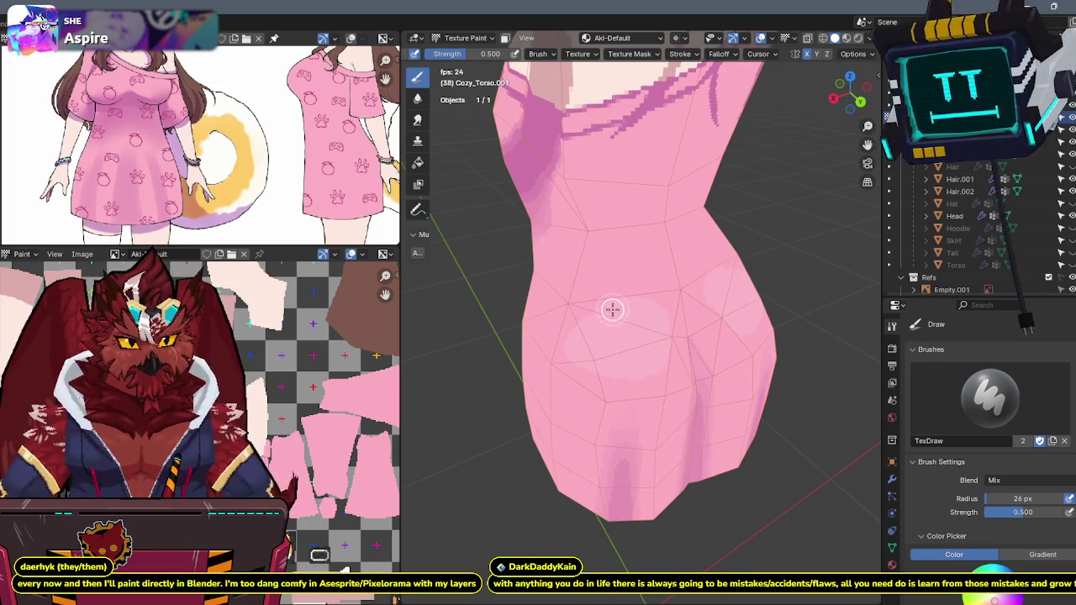
drag(581, 330, 607, 281)
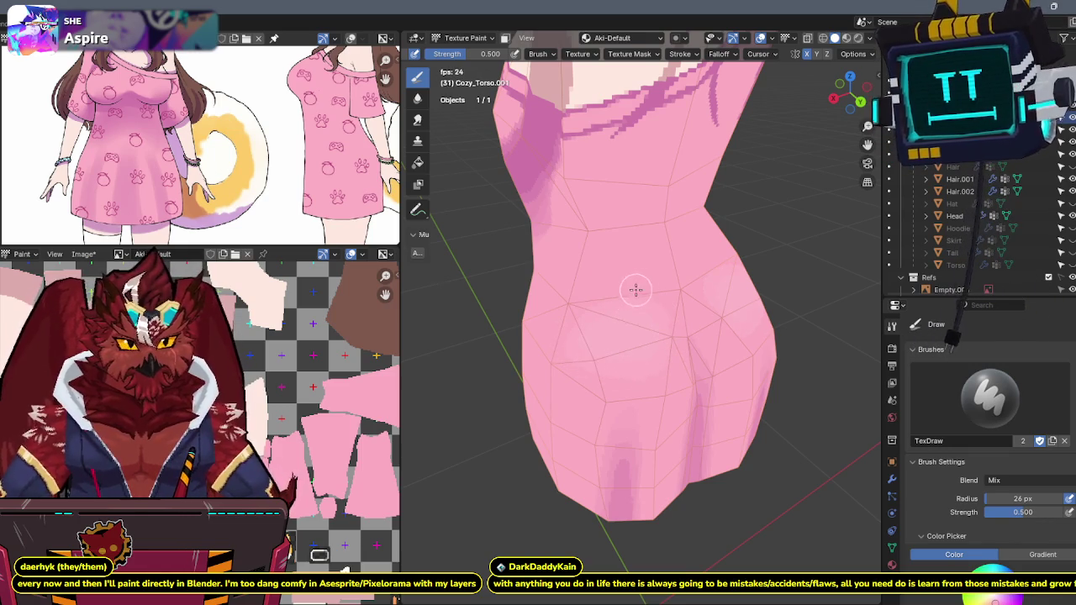
key(shift+alt+z)
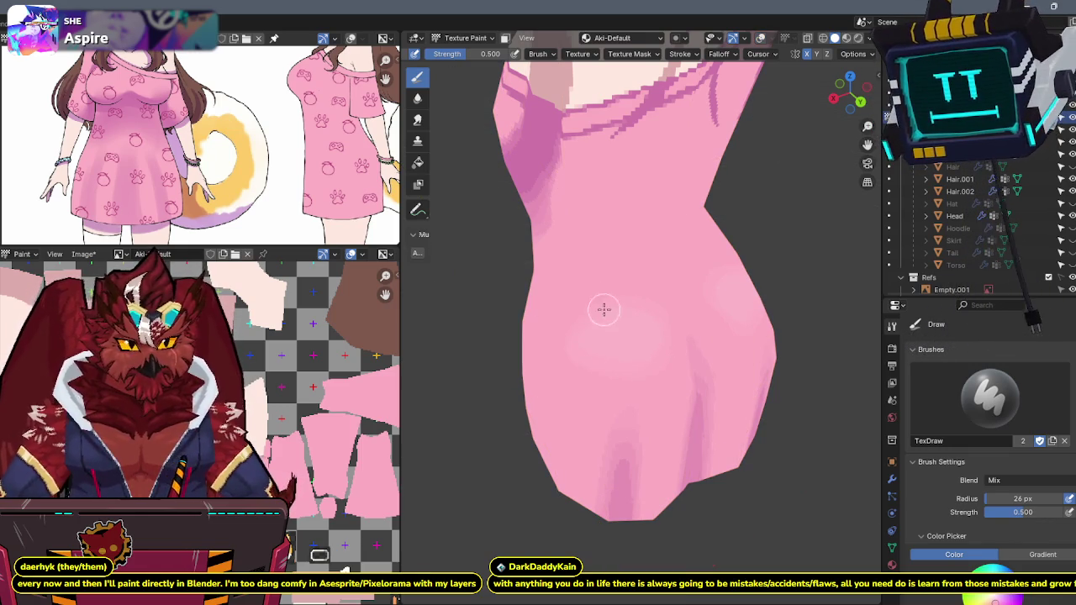
mouse_move(680, 257)
middle_down()
mouse_move(711, 241)
mouse_move(668, 235)
mouse_move(644, 247)
mouse_move(557, 193)
mouse_move(635, 232)
middle_up()
key(shift+alt+z)
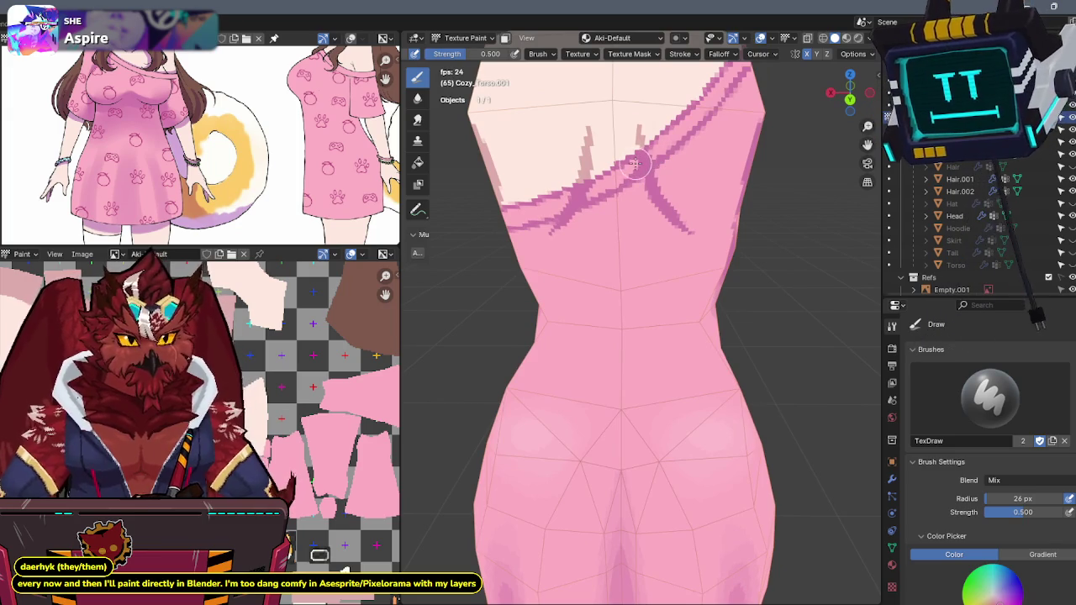
- Paint a darker pink band across the waist, raise strength to 1.0, and sample a dress colour
drag(639, 168, 629, 174)
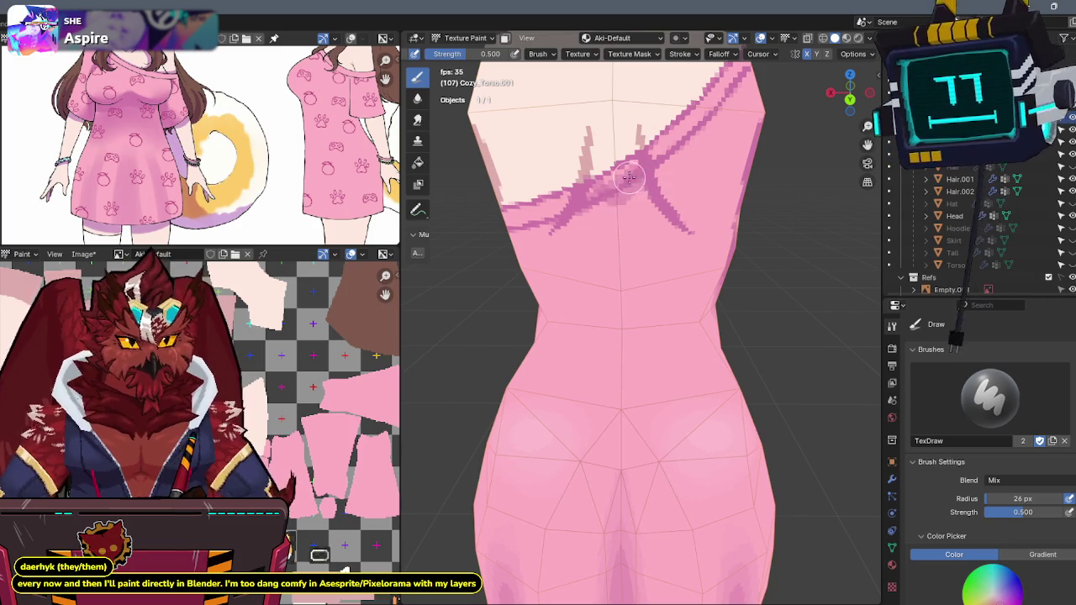
middle_drag(620, 191, 545, 223)
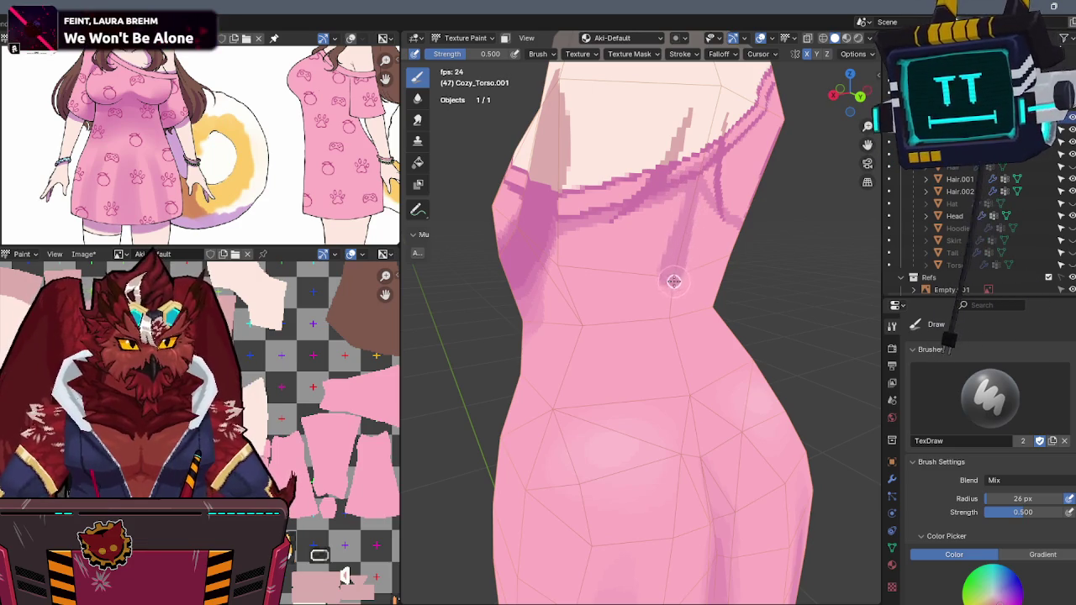
mouse_move(653, 308)
mouse_down()
mouse_move(594, 314)
mouse_move(555, 264)
mouse_up()
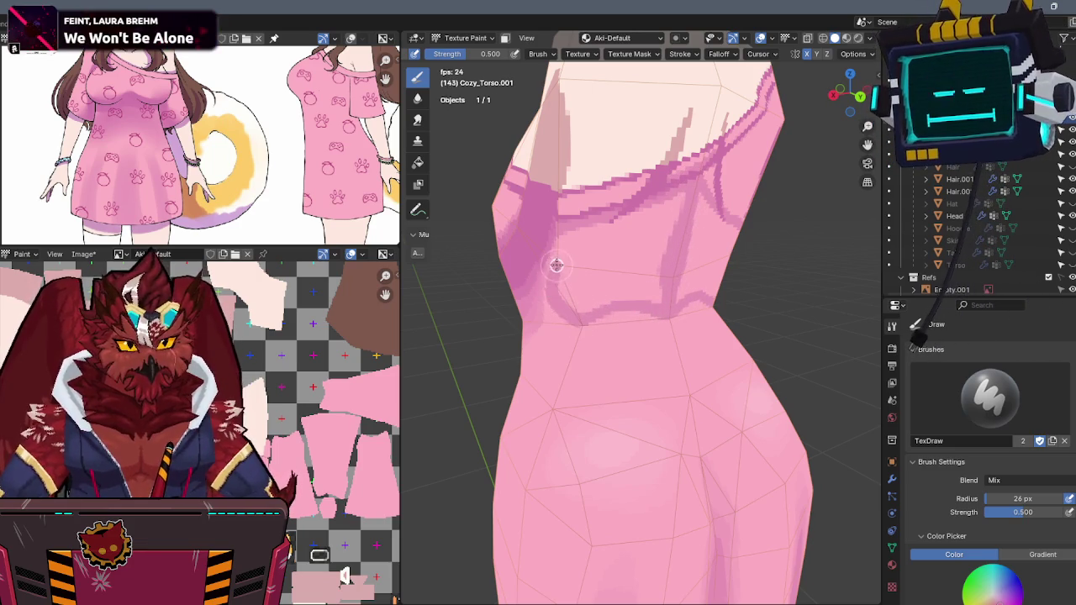
mouse_move(594, 229)
mouse_down()
mouse_move(660, 288)
mouse_move(614, 284)
mouse_move(579, 305)
mouse_move(563, 271)
mouse_move(580, 259)
mouse_move(619, 257)
mouse_move(644, 281)
mouse_move(619, 276)
mouse_move(612, 237)
mouse_up()
mouse_move(641, 264)
middle_down()
mouse_move(680, 233)
mouse_move(650, 253)
middle_up()
drag(501, 55, 546, 56)
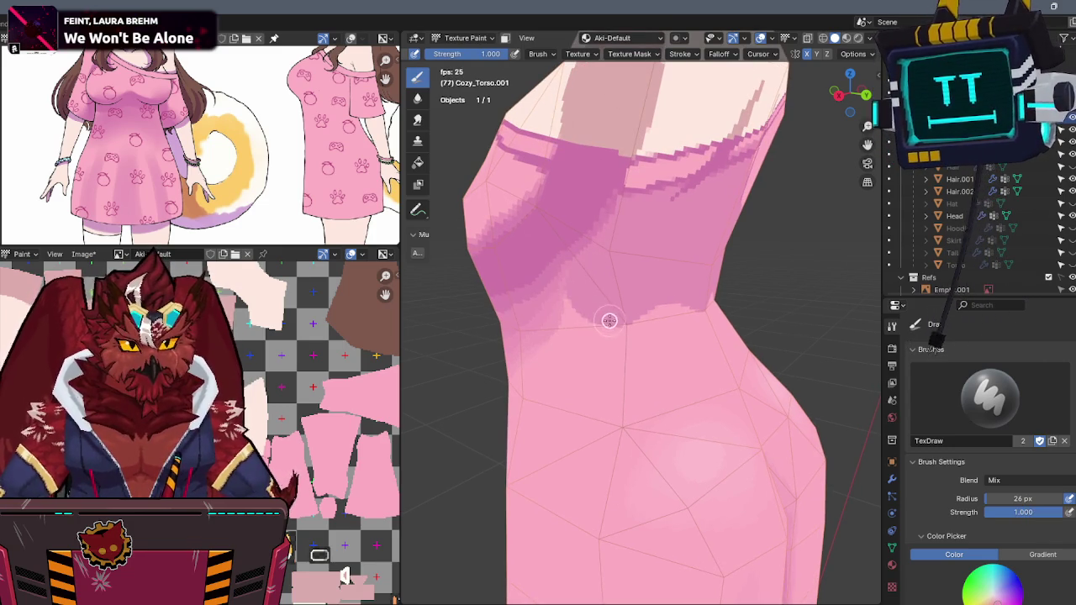
key(s)
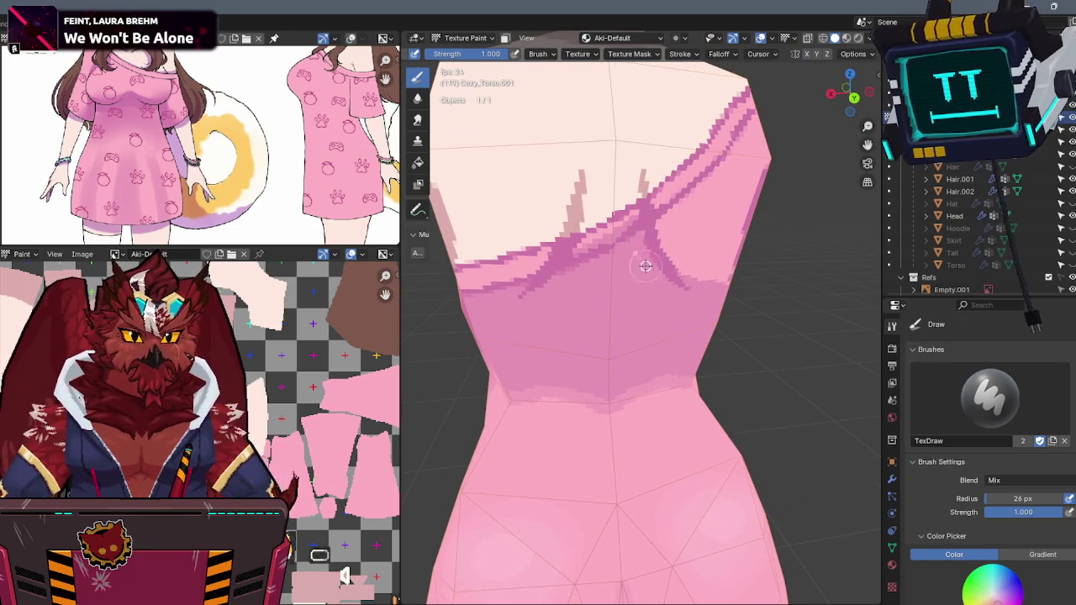
- Lower brush strength to about 0.53 and sample a colour from the model
middle_drag(651, 270, 609, 223)
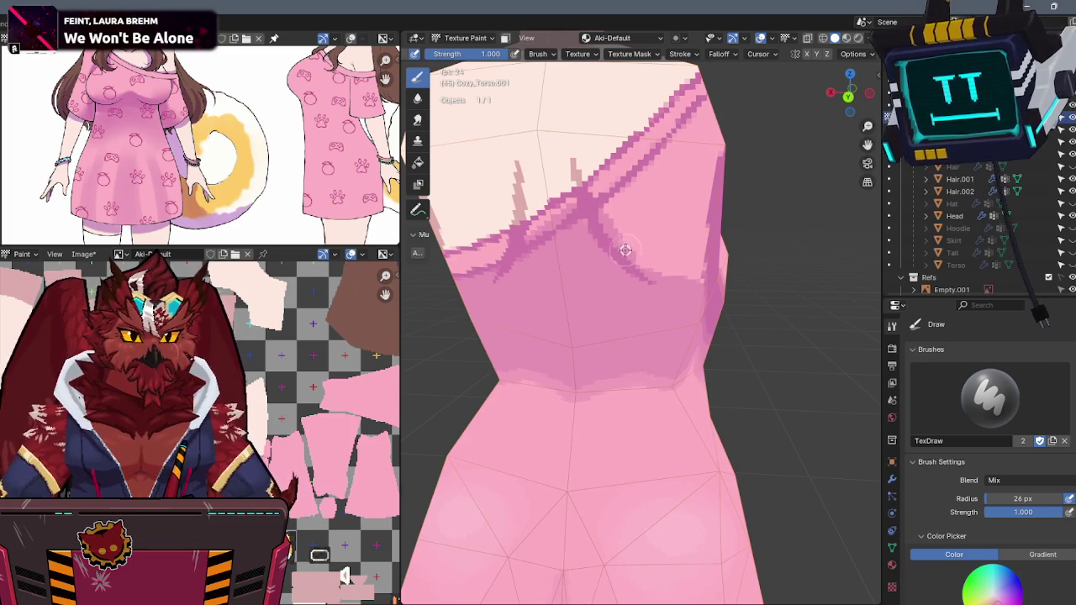
mouse_move(665, 240)
middle_down()
mouse_move(665, 219)
mouse_move(636, 223)
middle_up()
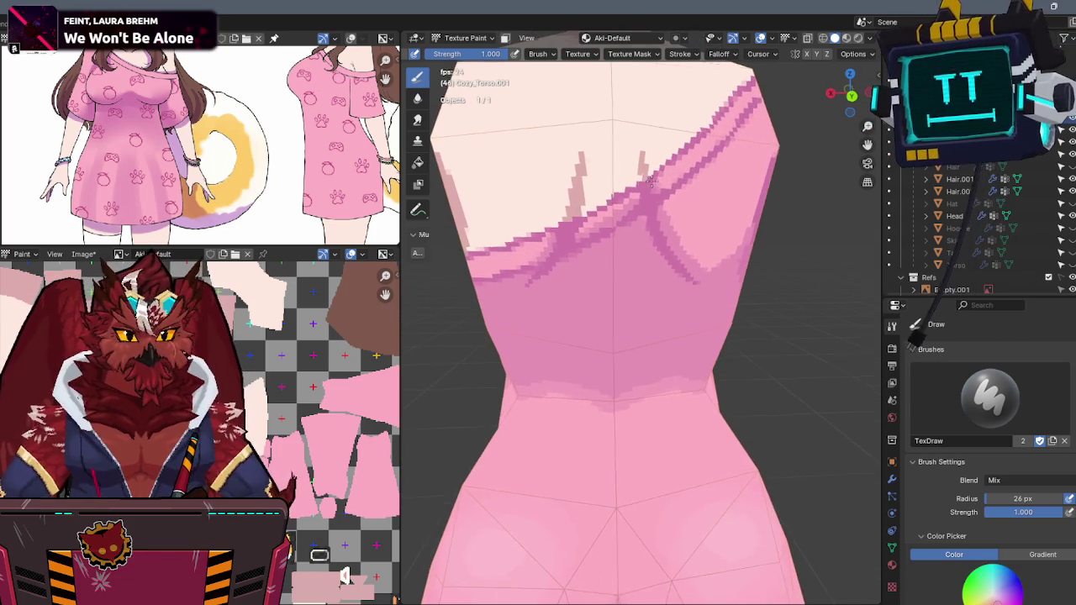
drag(491, 54, 443, 80)
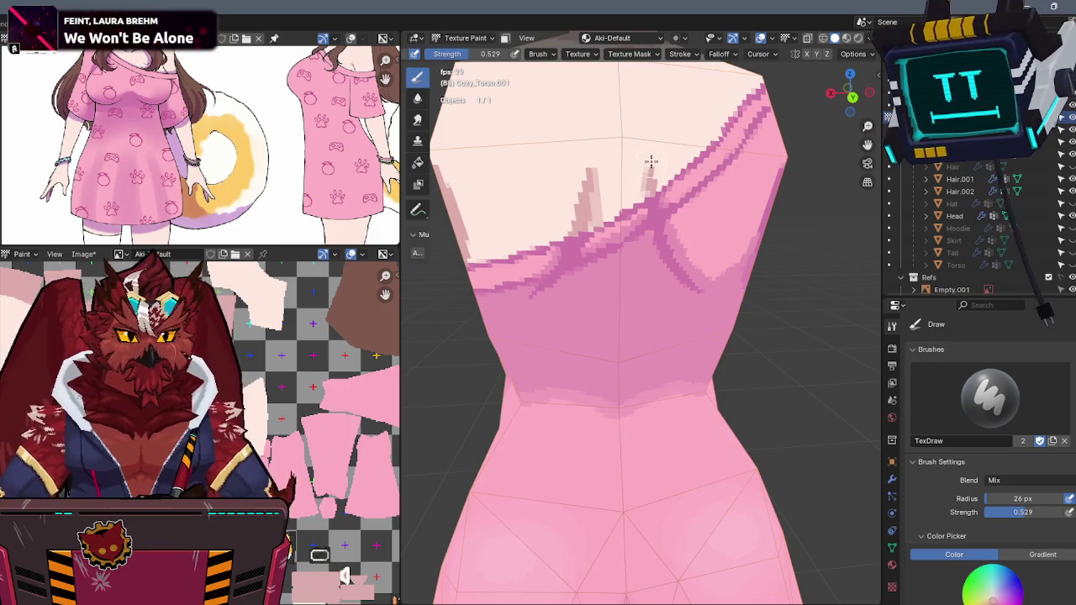
mouse_move(587, 168)
middle_down()
mouse_move(593, 153)
mouse_move(636, 183)
mouse_move(655, 180)
mouse_move(625, 172)
mouse_move(677, 211)
middle_up()
key(s)
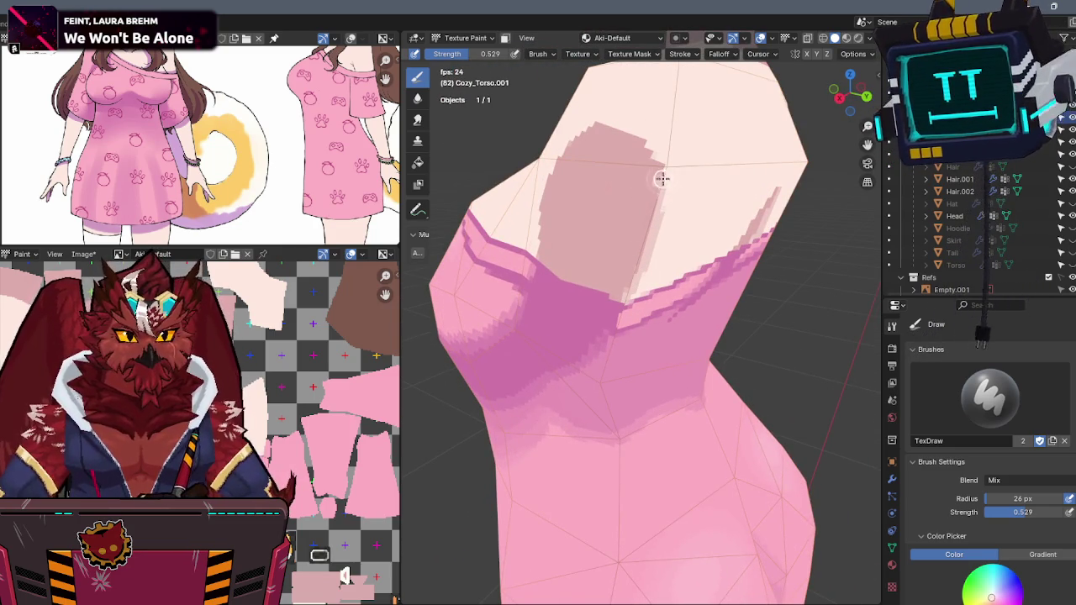
- Lighten the pale patch at the chest top and raise brush strength to 1.0
mouse_move(641, 140)
mouse_down()
mouse_move(580, 139)
mouse_move(541, 246)
mouse_up()
mouse_move(576, 235)
middle_down()
mouse_move(563, 160)
mouse_move(576, 187)
middle_up()
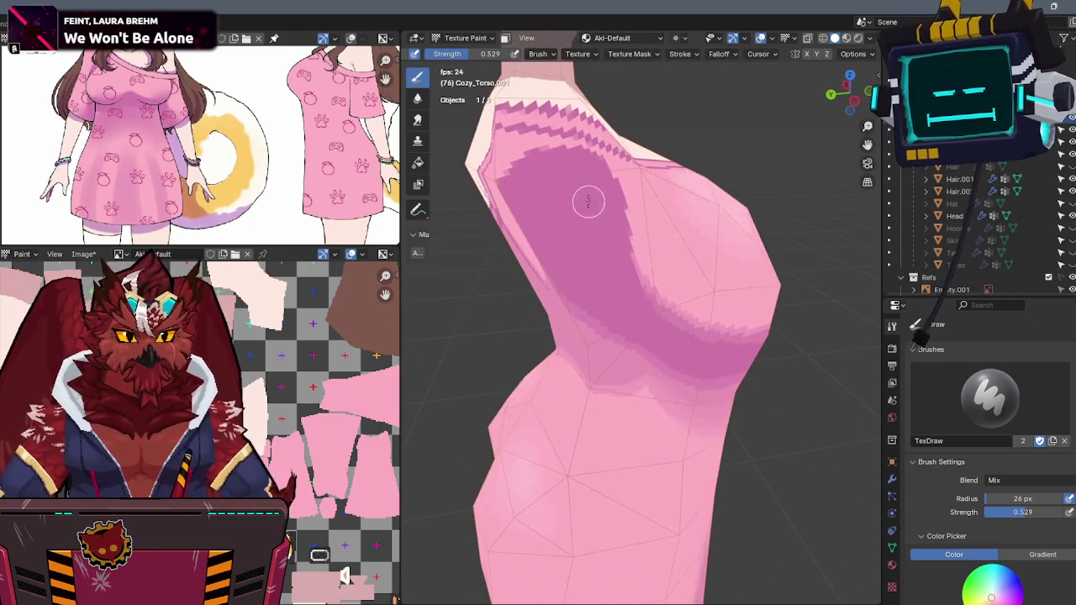
drag(495, 54, 554, 54)
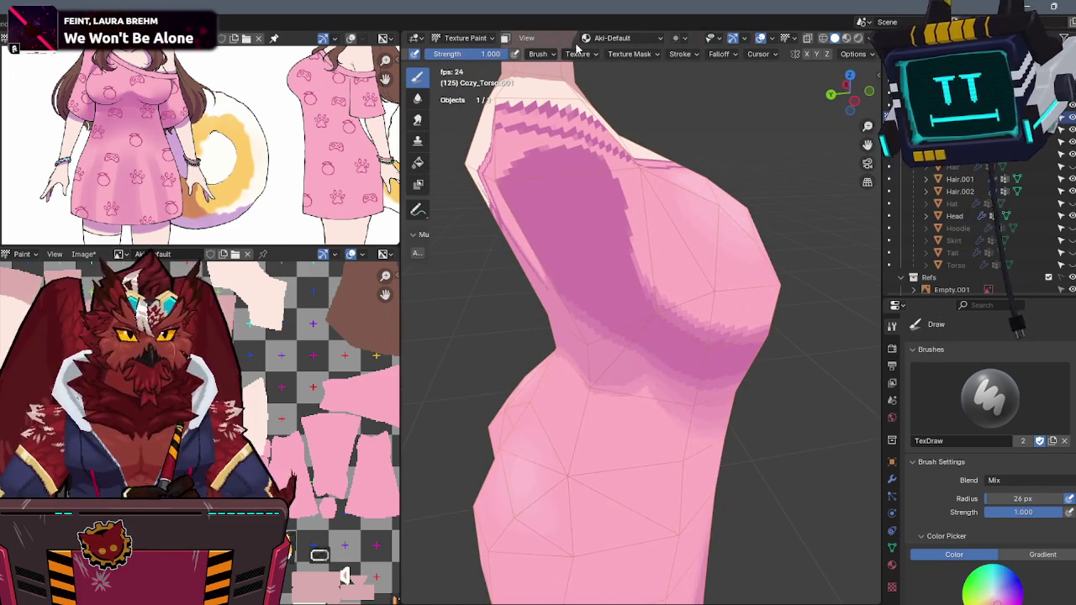
- Orbit around the torso, including from behind, to inspect the neckline and chest paint
middle_drag(588, 194, 608, 209)
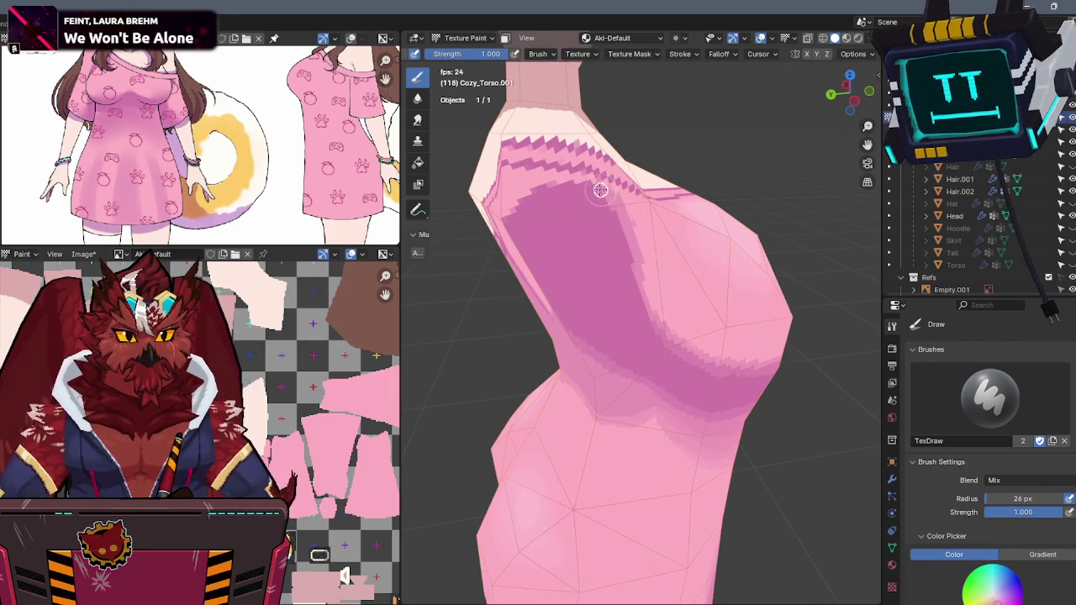
middle_drag(549, 188, 628, 172)
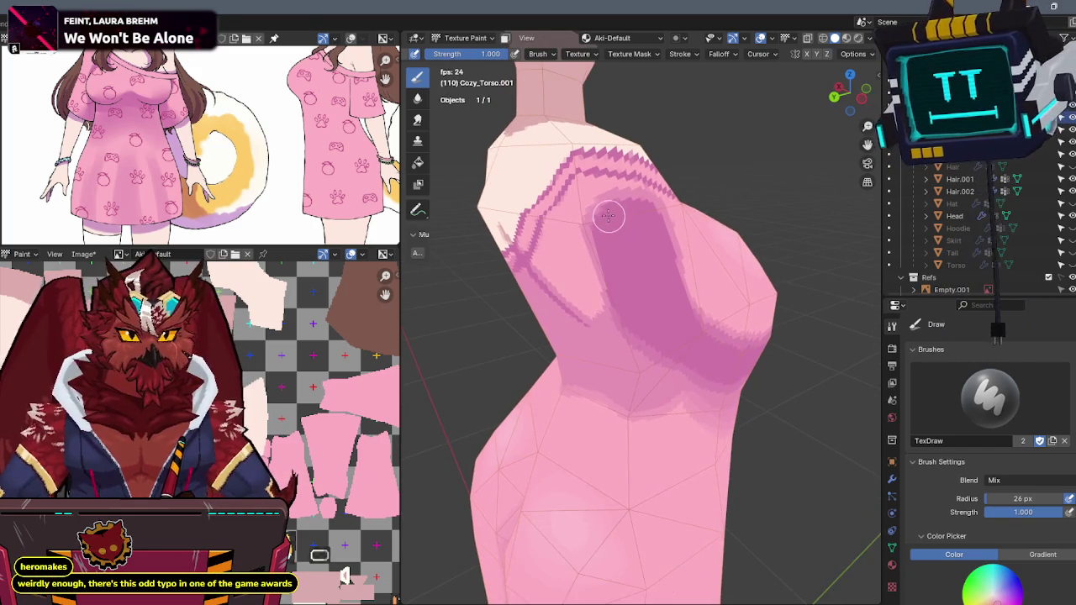
middle_drag(608, 211, 708, 195)
mouse_move(643, 204)
middle_down()
mouse_move(610, 280)
mouse_move(677, 252)
mouse_move(644, 268)
mouse_move(607, 254)
mouse_move(627, 268)
middle_up()
scroll(630, 249, up, 2)
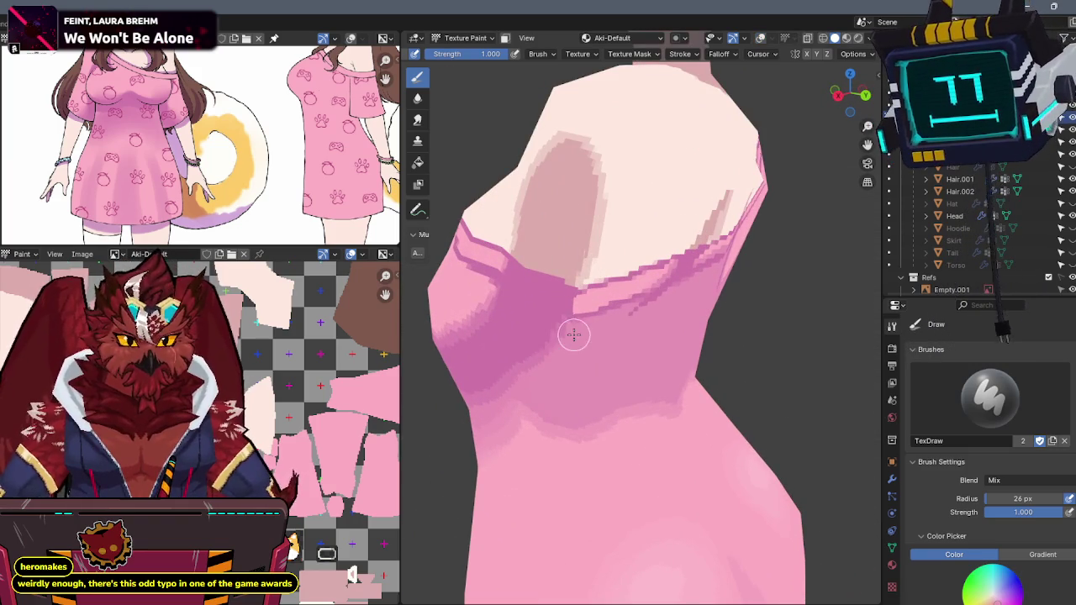
mouse_move(619, 264)
middle_down()
mouse_move(628, 234)
mouse_move(619, 247)
mouse_move(641, 289)
mouse_move(649, 269)
middle_up()
scroll(620, 260, down, 3)
scroll(653, 277, up, 2)
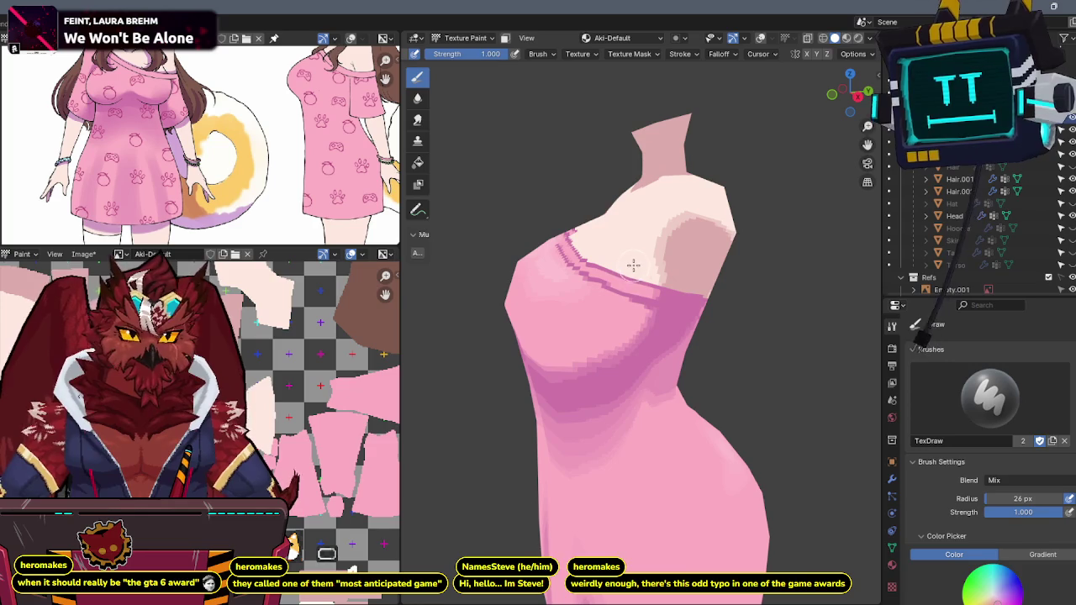
mouse_move(634, 260)
middle_down()
mouse_move(686, 293)
mouse_move(671, 244)
mouse_move(735, 204)
middle_up()
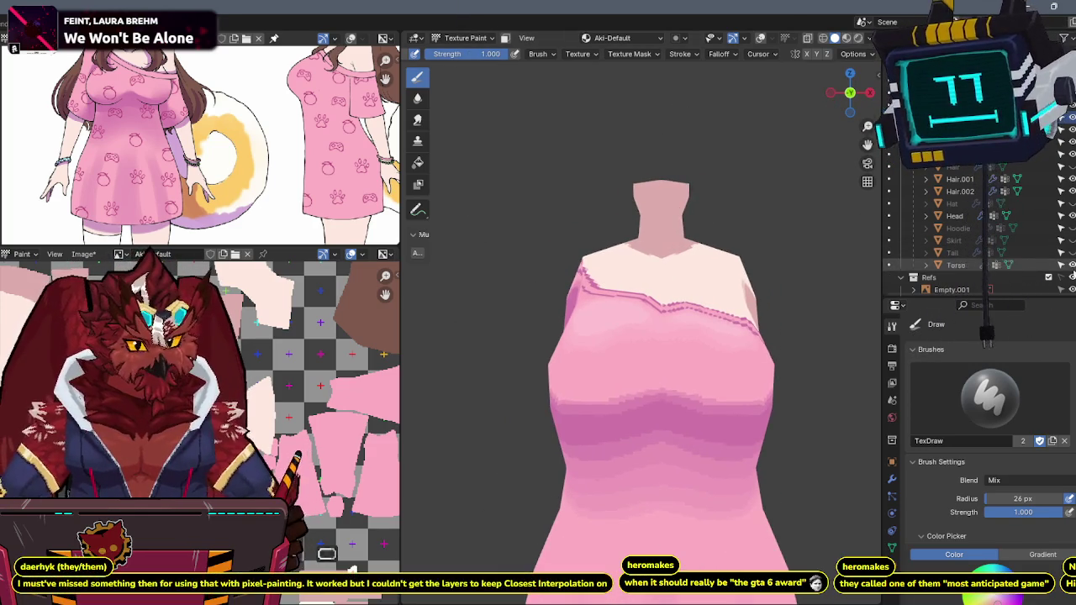
mouse_move(807, 249)
middle_down()
mouse_move(713, 258)
mouse_move(665, 291)
middle_up()
- Exit local view, hide the torso skin, and paint a first stroke on the shirt in Texture Paint
key(KP_Divide)
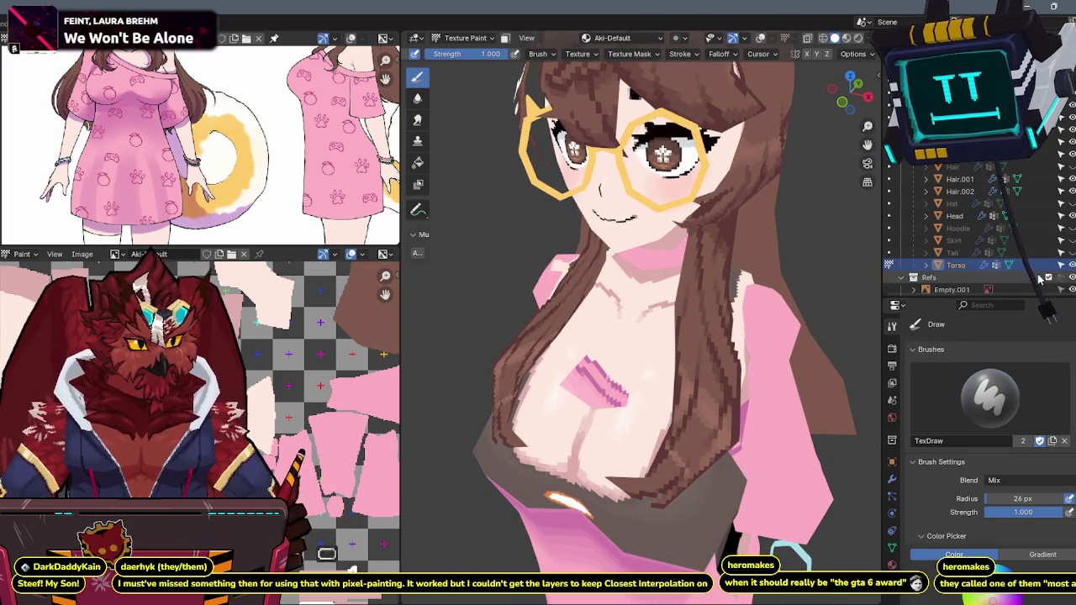
key(h)
mouse_move(641, 319)
middle_down()
mouse_move(618, 299)
mouse_move(670, 264)
middle_up()
key(ctrl+Tab)
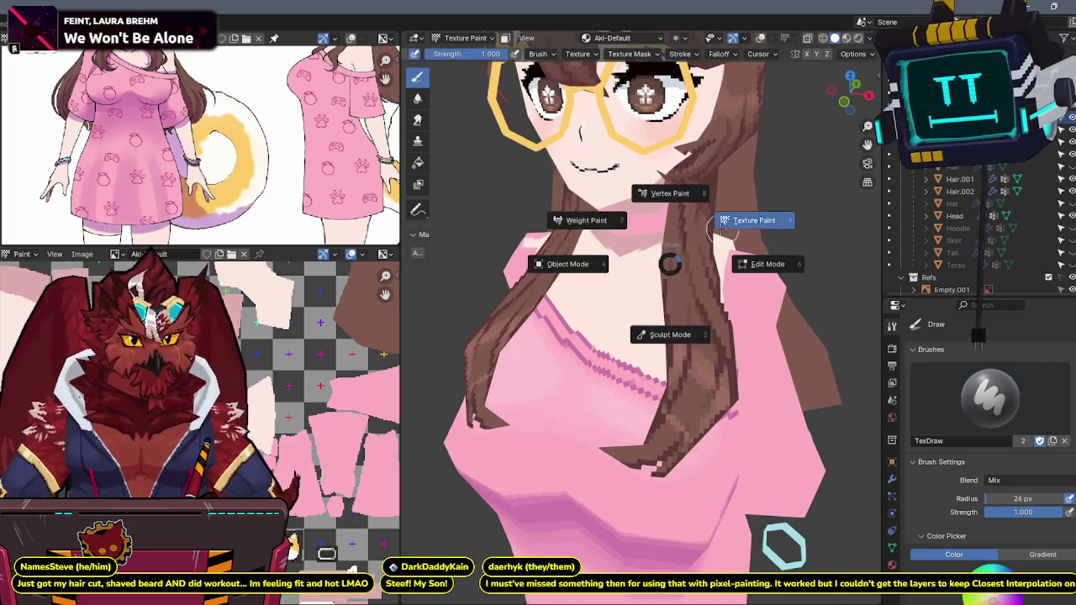
click(722, 232)
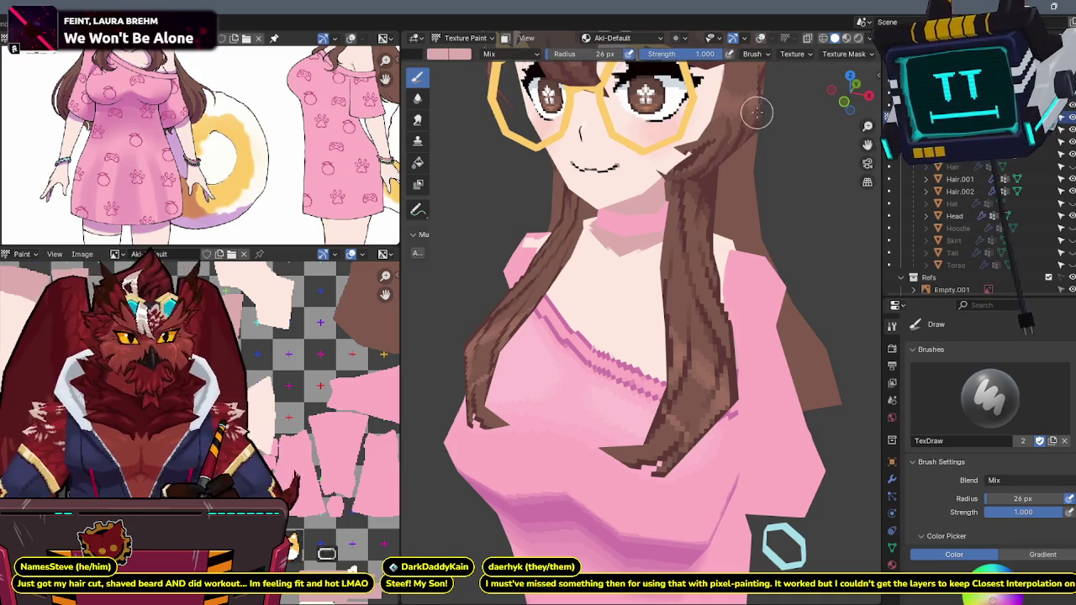
drag(630, 277, 614, 299)
- View the chest and face from the front and hide the long hair strands
middle_drag(639, 278, 605, 277)
scroll(618, 273, up, 2)
scroll(618, 273, up, 2)
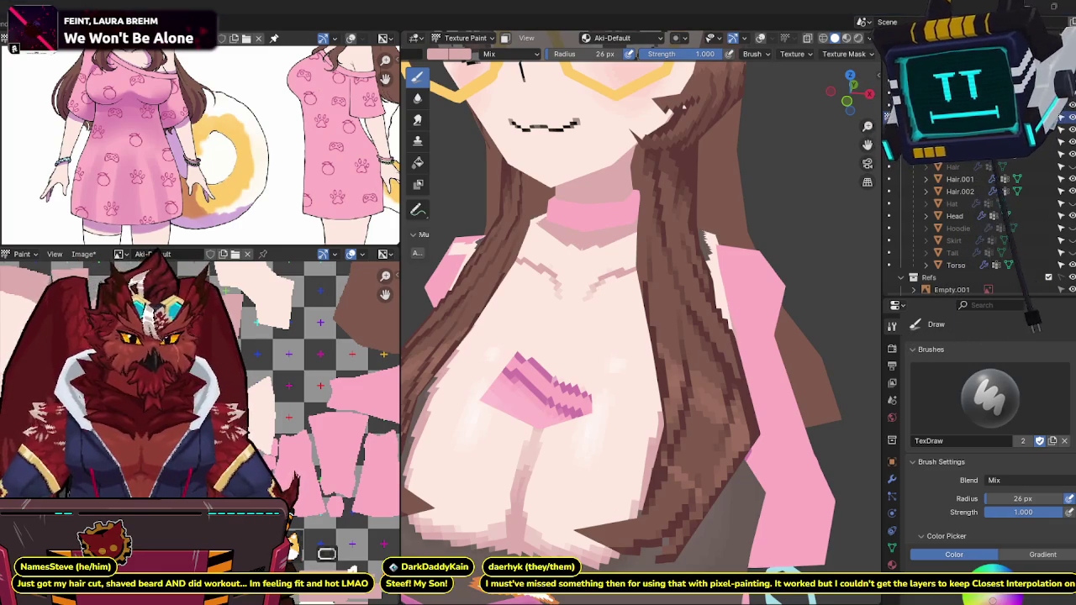
middle_drag(697, 401, 631, 357)
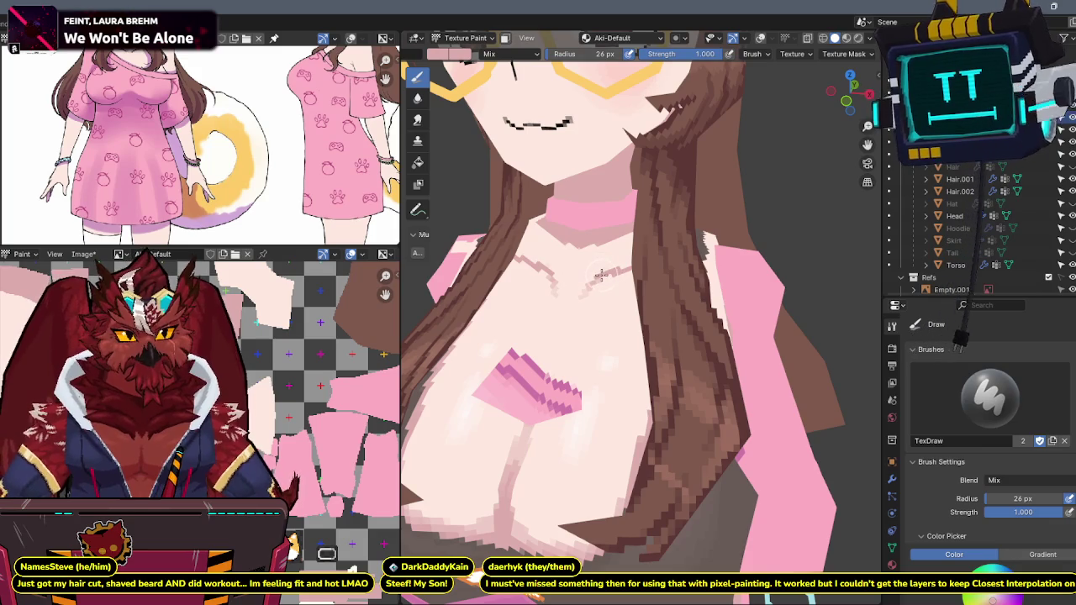
mouse_move(595, 277)
middle_down()
mouse_move(616, 281)
mouse_move(626, 269)
middle_up()
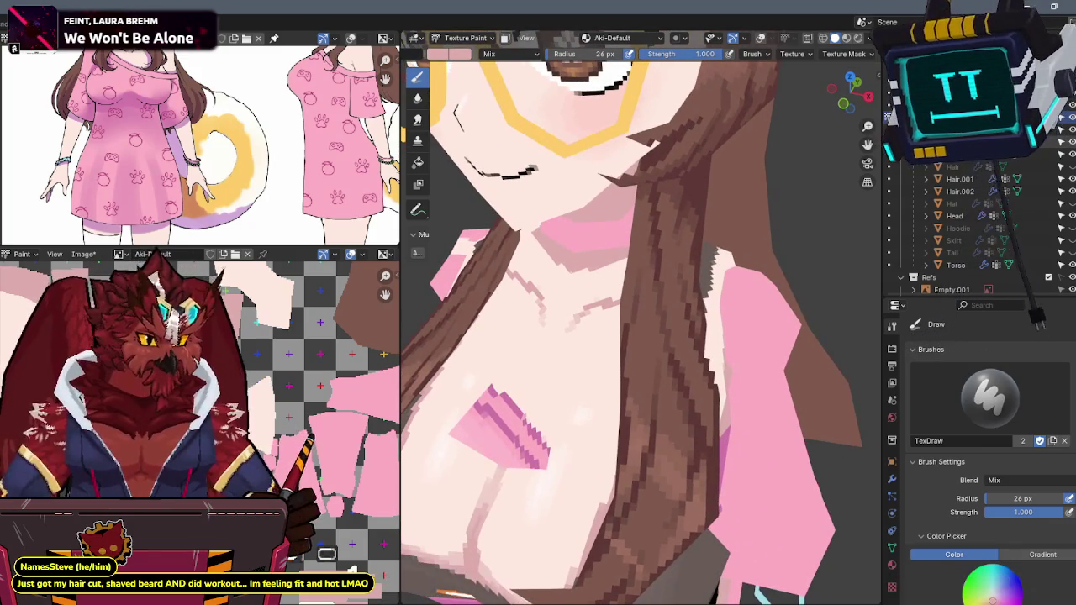
click(1068, 179)
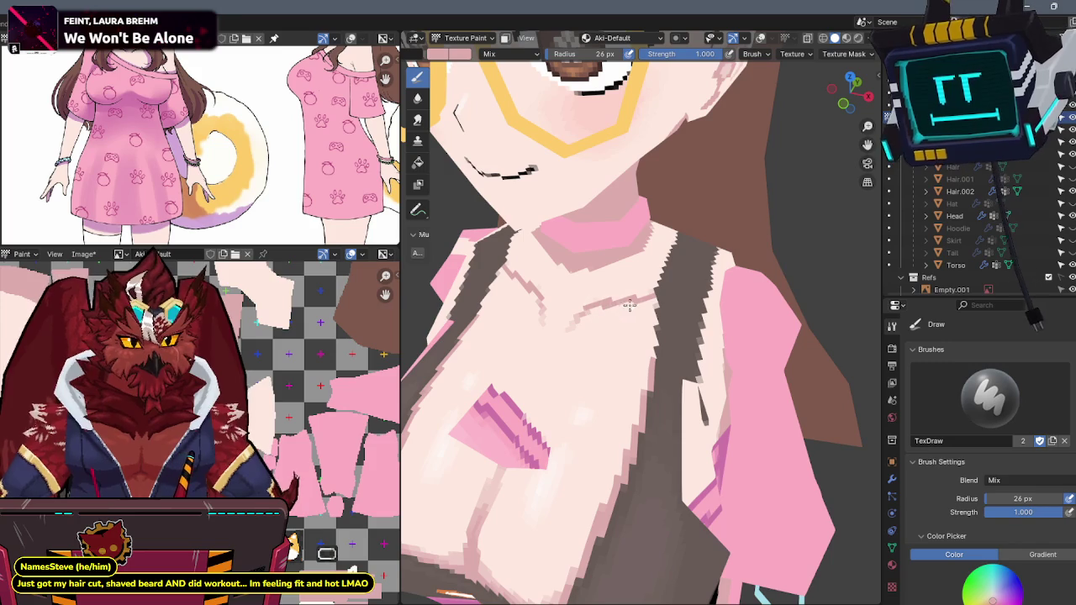
- Isolate the shirt and thicken the pink stroke across the chest
key(shift+h)
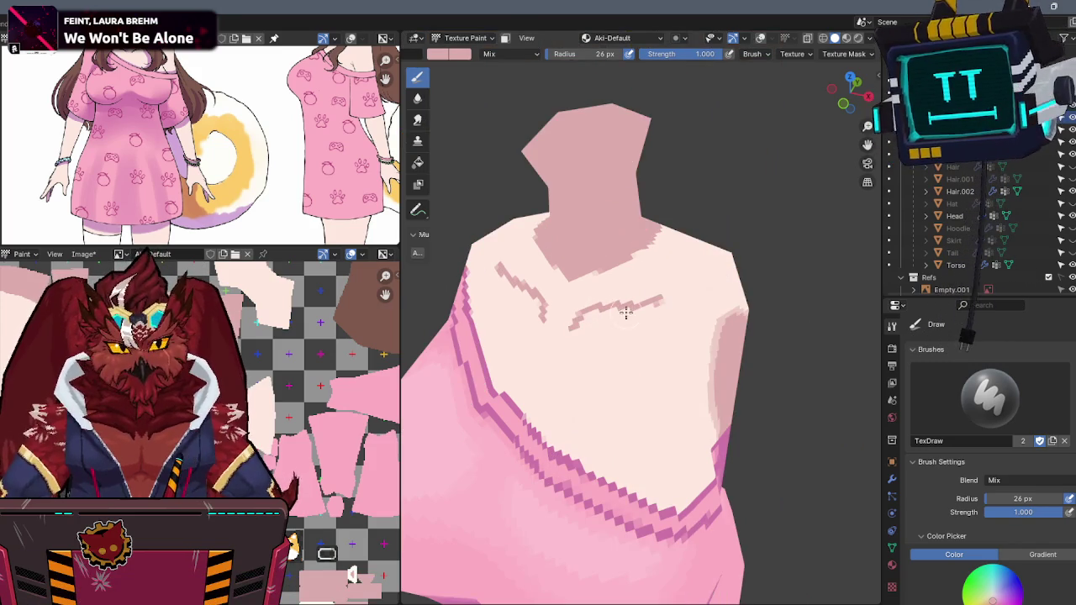
key(alt+h)
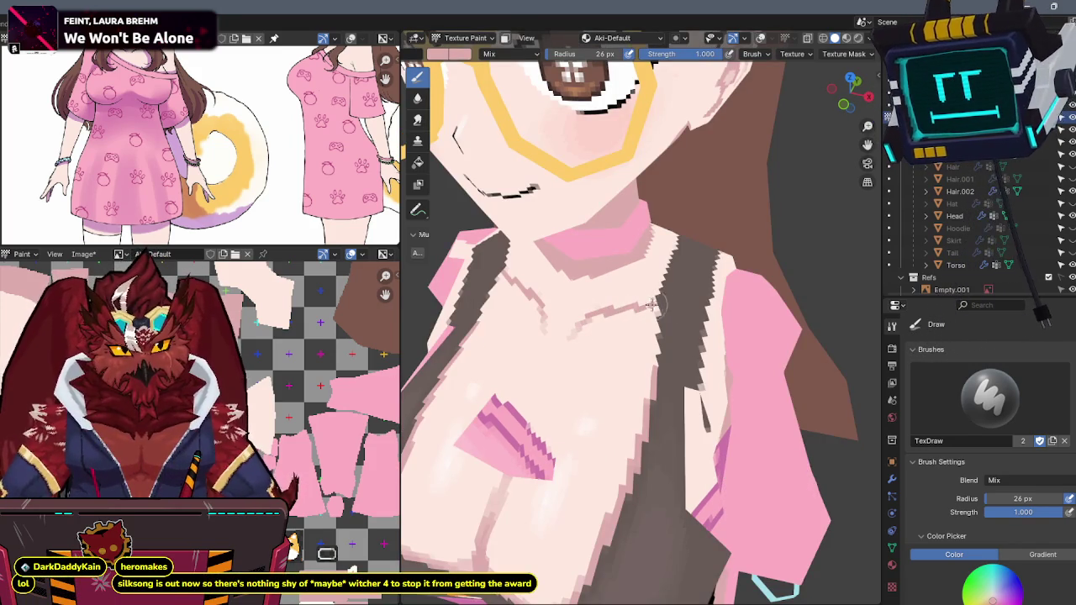
key(shift+h)
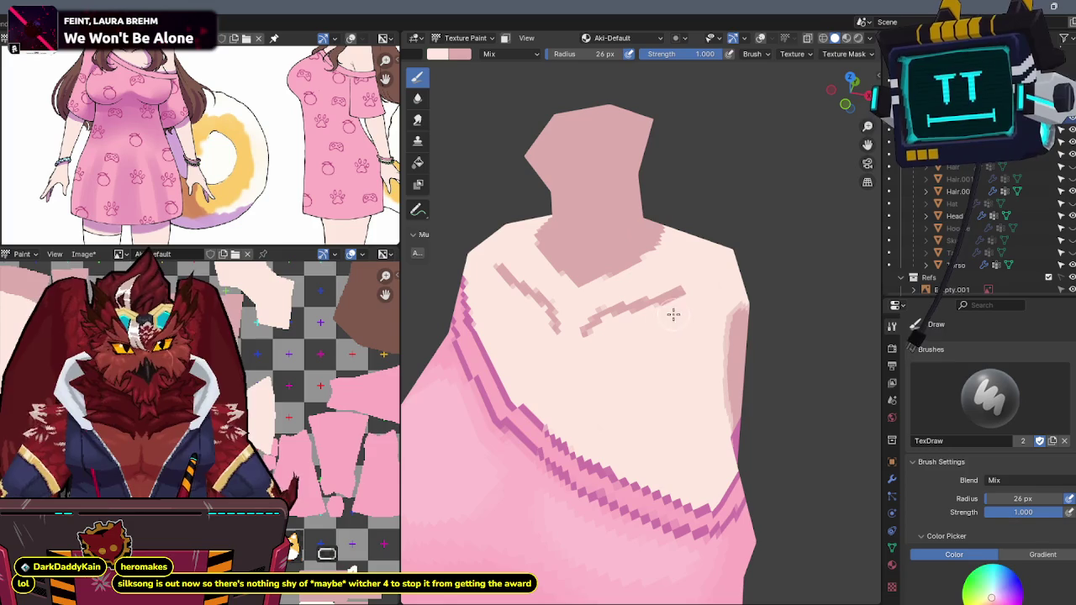
middle_drag(688, 288, 652, 304)
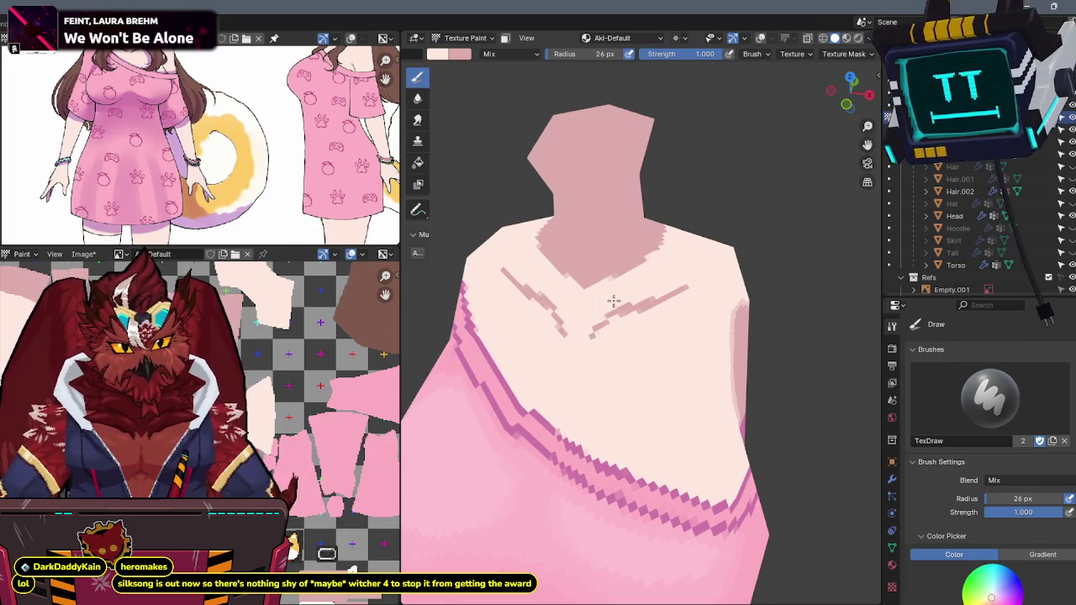
drag(644, 291, 605, 319)
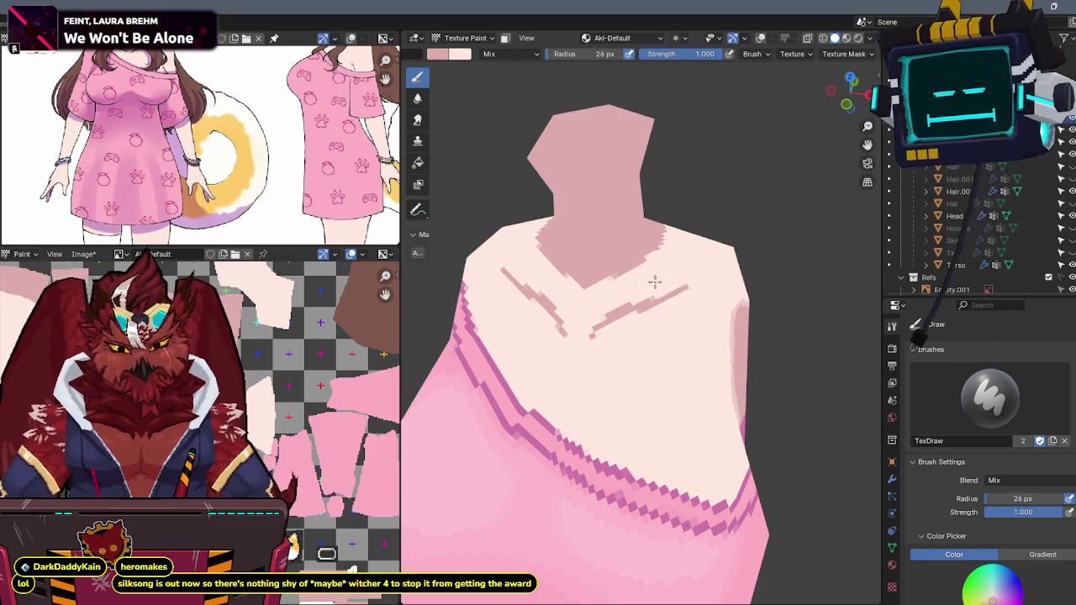
- Compare against the full character and set brush strength to 0.500
key(KP_Divide)
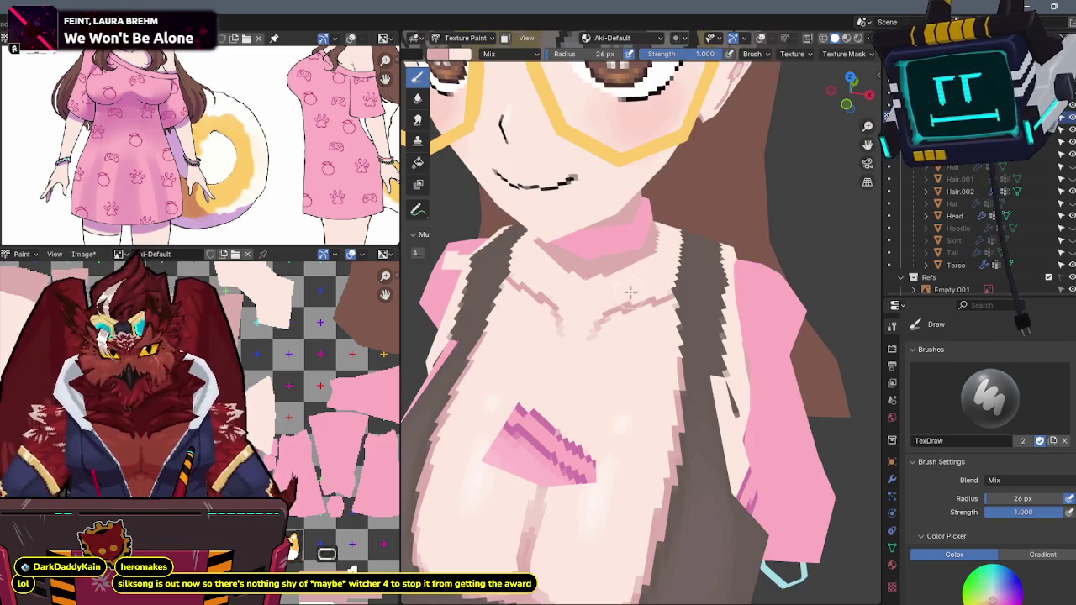
key(KP_Divide)
click(683, 54)
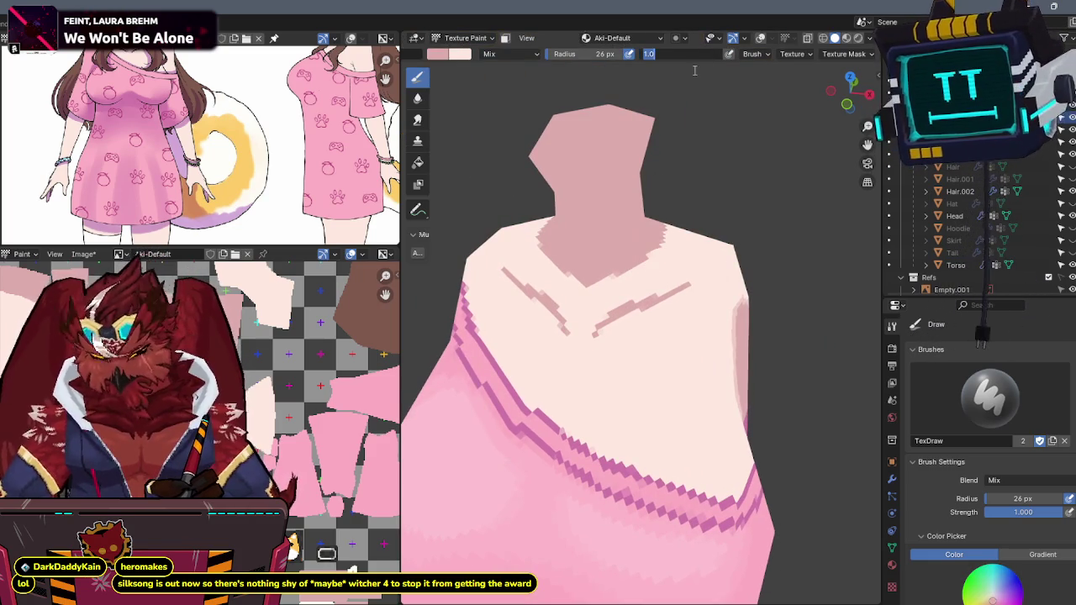
text(.5)
text(0.500)
key(Return)
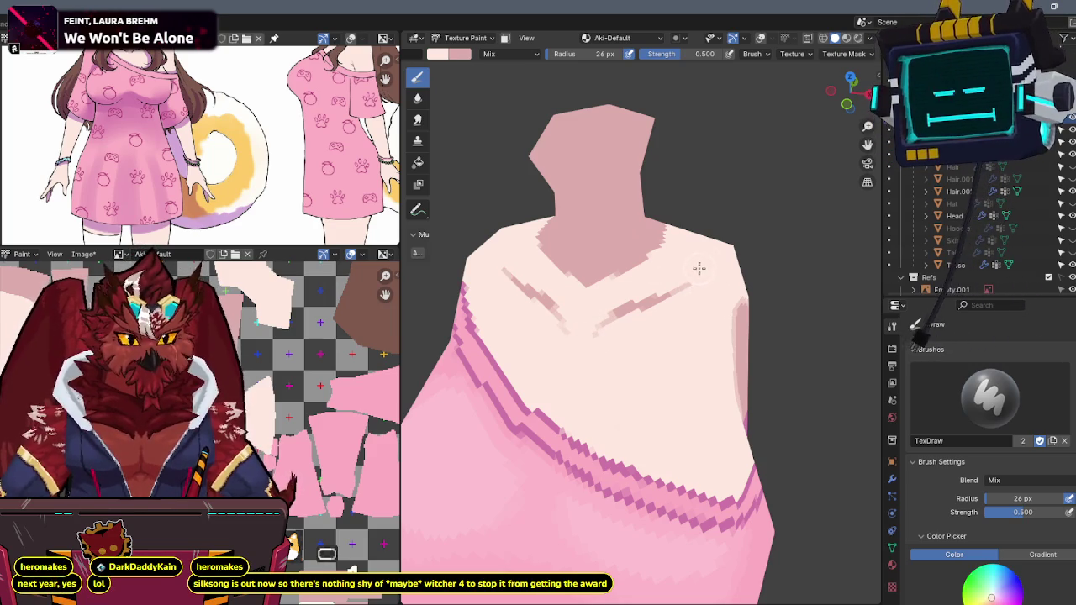
mouse_move(696, 251)
middle_down()
mouse_move(651, 277)
mouse_move(659, 244)
middle_up()
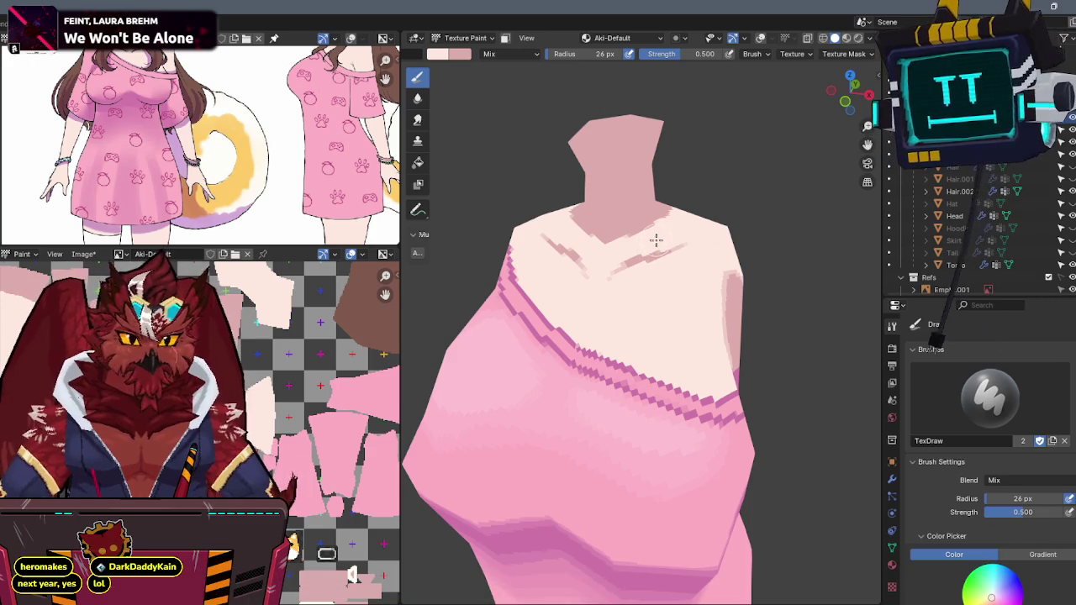
middle_drag(654, 241, 651, 250)
- Toggle local view and the wireframe and stats overlays to inspect the shirt
key(KP_Divide)
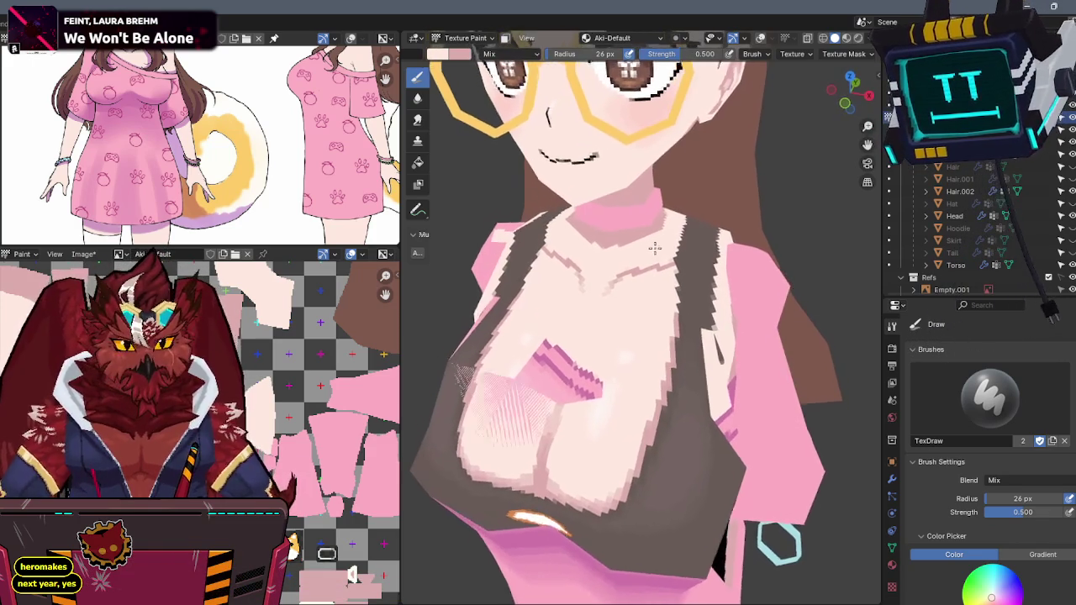
key(KP_Divide)
middle_drag(603, 339, 607, 305)
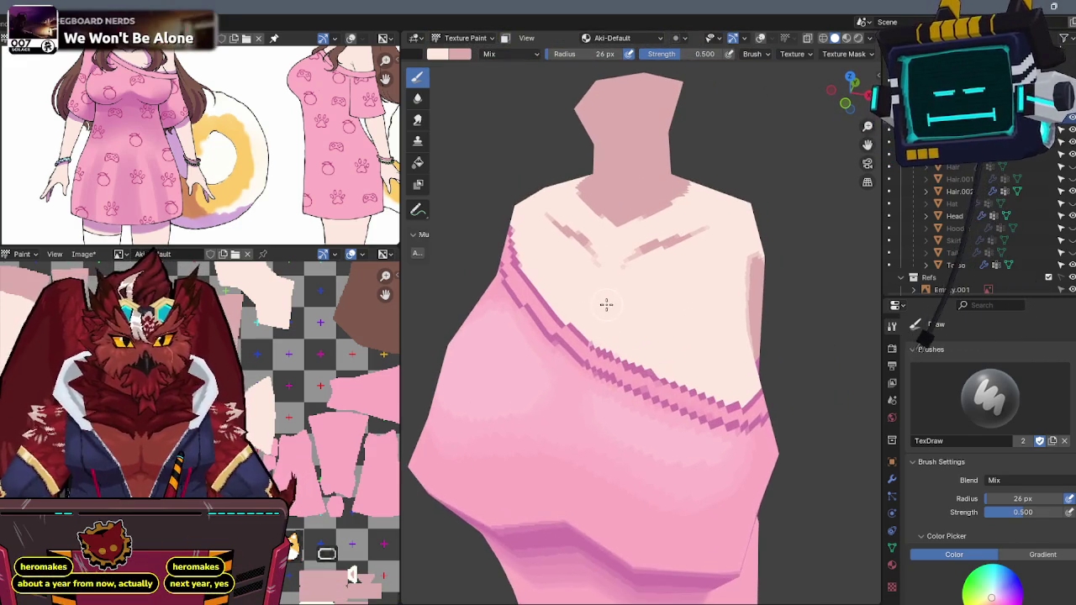
key(shift+alt+z)
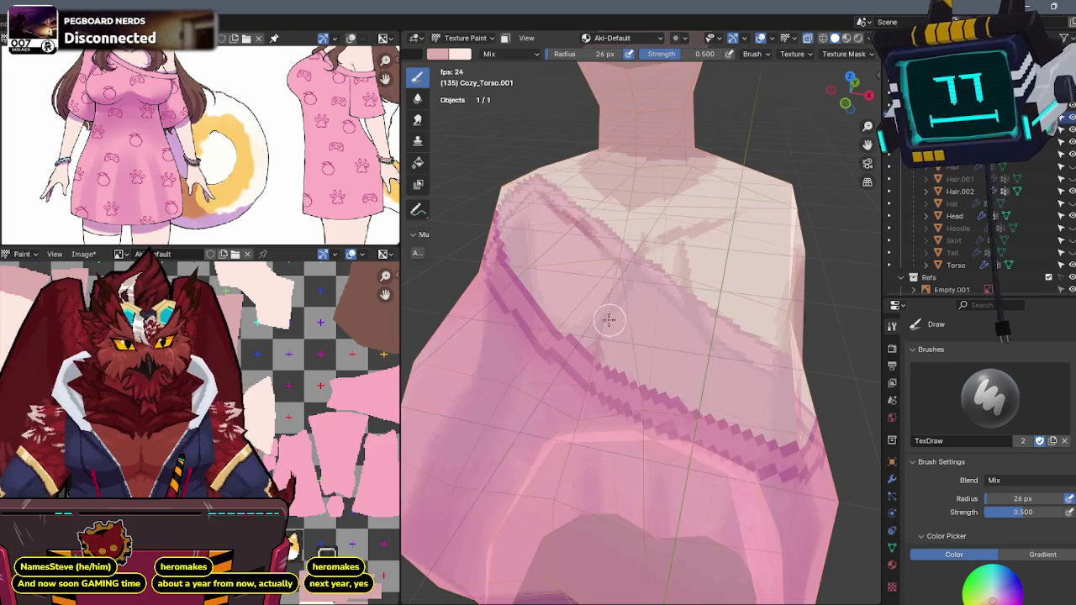
key(shift+alt+z)
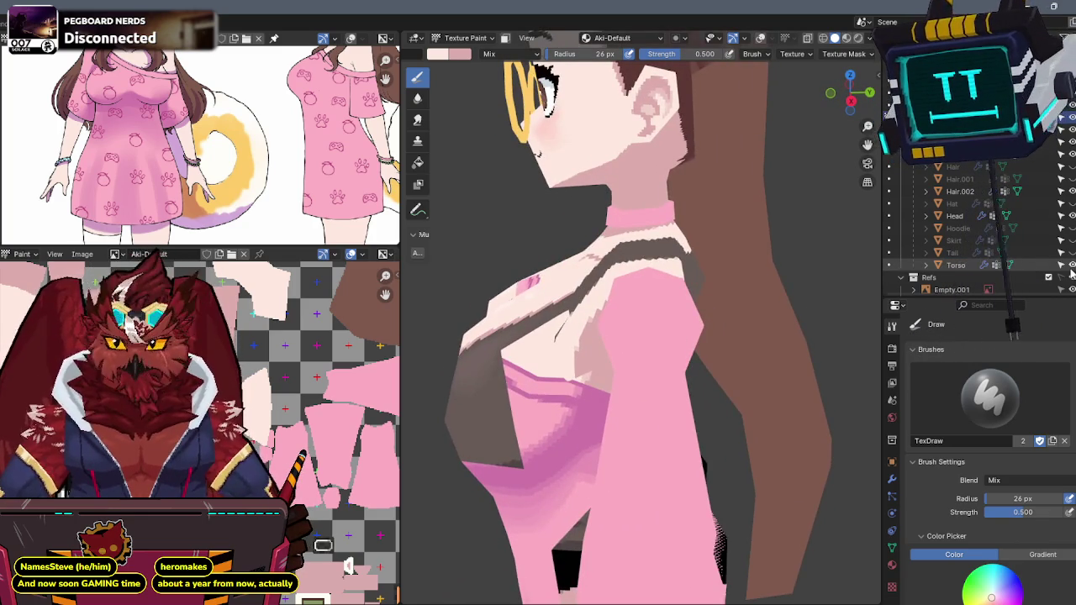
- Unhide the hair meshes and return to Object Mode
click(1070, 179)
mouse_move(798, 165)
middle_down()
mouse_move(759, 218)
mouse_move(828, 211)
middle_up()
key(ctrl+Tab)
click(704, 243)
- Orbit and snap to the front view to review the painted dress on the whole character
mouse_move(739, 236)
middle_down()
mouse_move(716, 250)
mouse_move(701, 241)
middle_up()
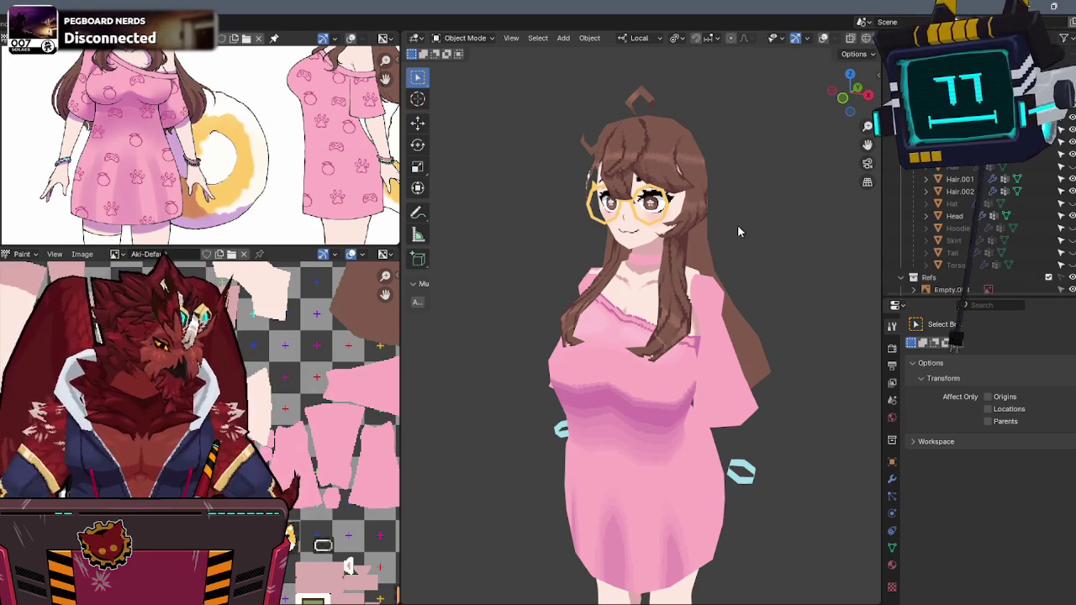
mouse_move(760, 240)
middle_down()
mouse_move(737, 210)
mouse_move(754, 208)
mouse_move(742, 225)
mouse_move(823, 159)
middle_up()
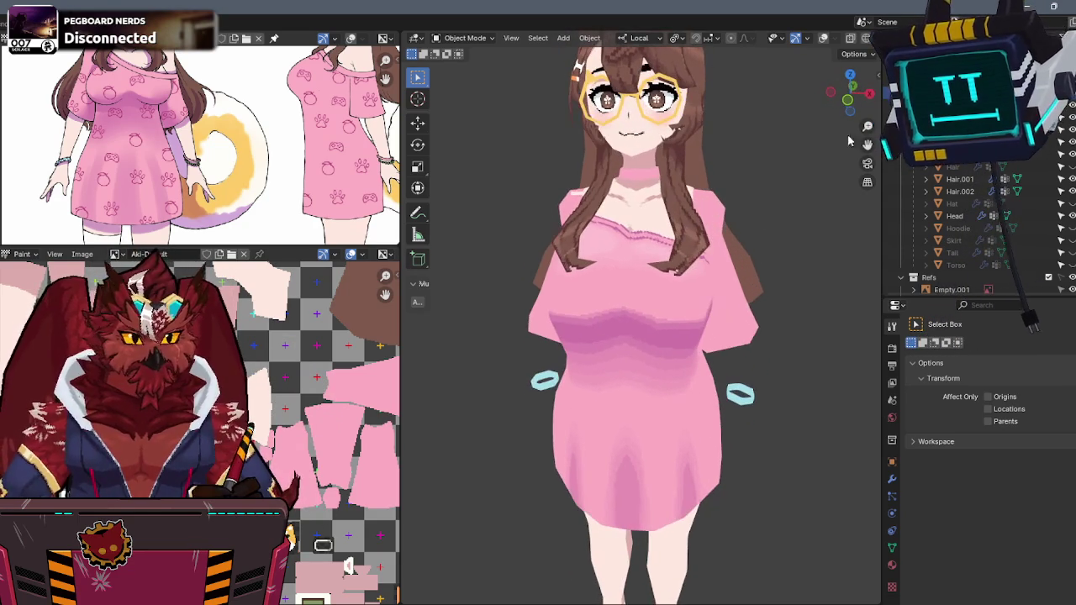
click(848, 93)
shift+middle_drag(733, 240, 663, 280)
scroll(663, 279, up, 4)
scroll(714, 218, up, 2)
scroll(706, 221, down, 3)
scroll(675, 234, up, 1)
- Briefly re-enter Texture Paint and pan the texture image over the other UV islands
key(ctrl+Tab)
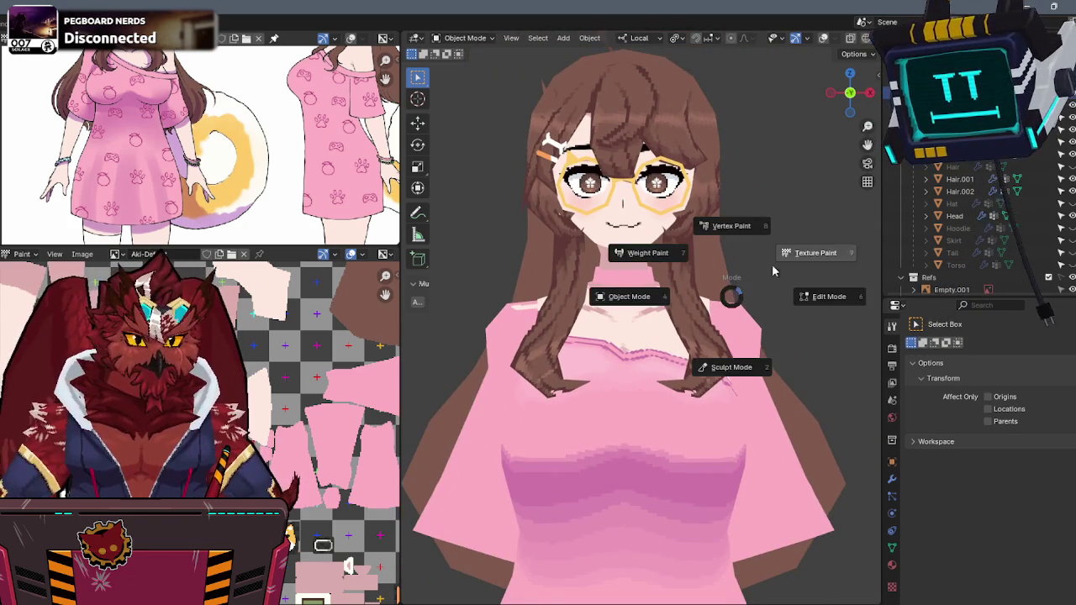
click(725, 365)
mouse_move(767, 257)
shift+middle_down()
mouse_move(738, 212)
mouse_move(698, 223)
shift+middle_up()
scroll(697, 223, up, 2)
scroll(697, 222, up, 1)
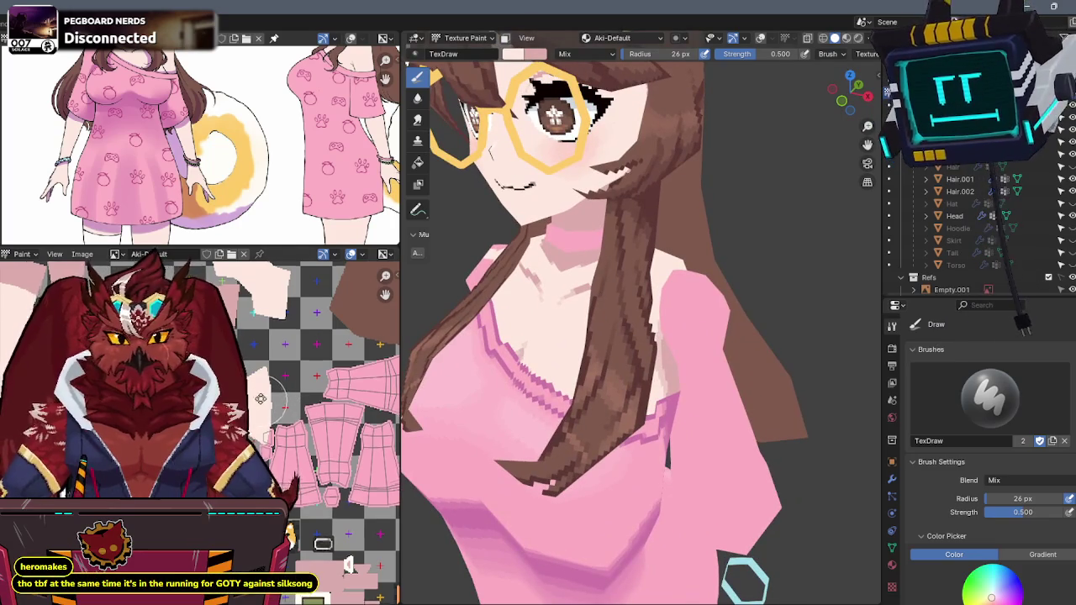
middle_drag(263, 406, 242, 347)
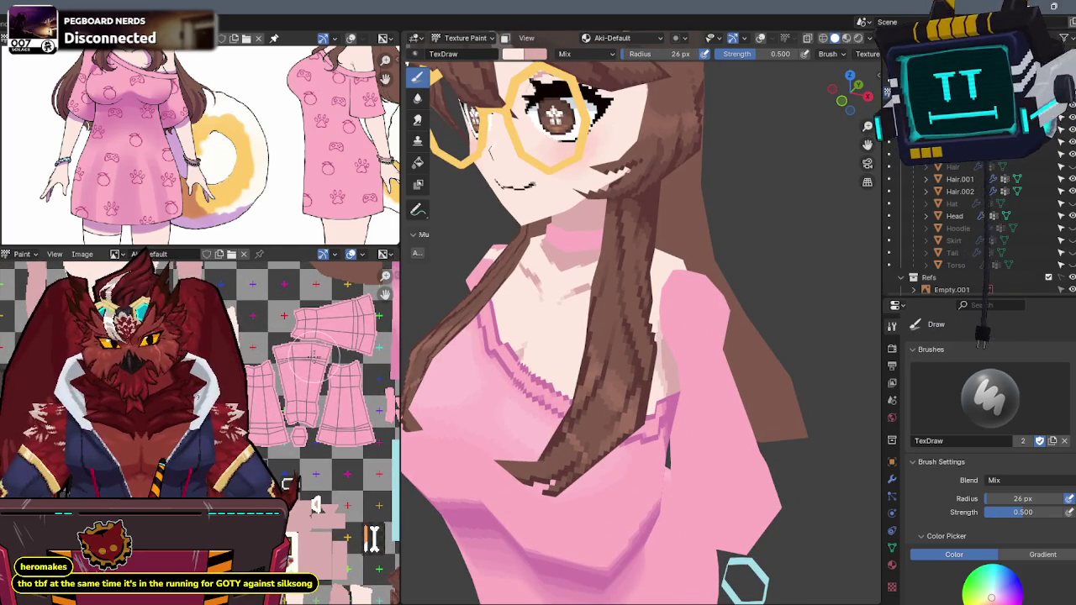
- Return the character to Object Mode and zoom back out
key(ctrl+Tab)
click(432, 358)
scroll(584, 391, down, 3)
scroll(584, 391, down, 4)
- Put the arm mesh in Edit Mode with overlays and wireframe restored, framing the sleeve
key(Tab)
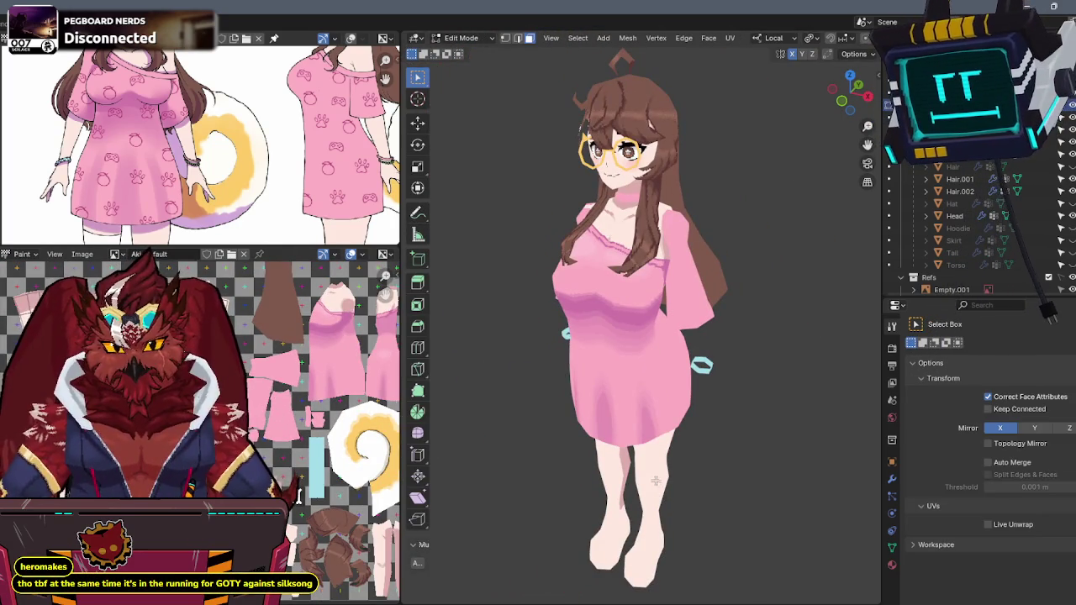
middle_drag(262, 370, 255, 315)
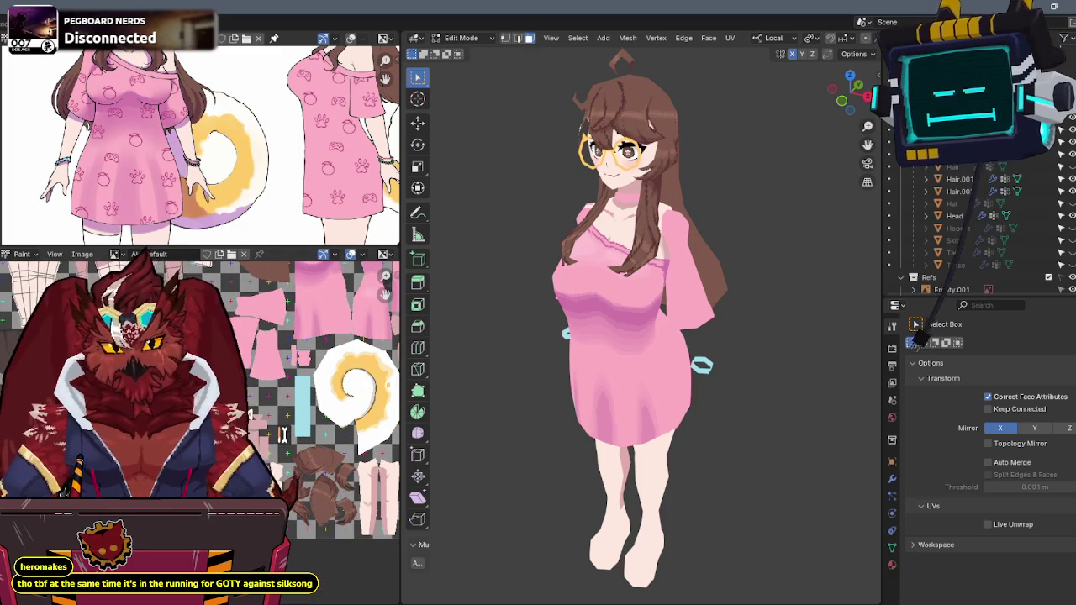
scroll(283, 435, up, 2)
middle_drag(282, 435, 341, 563)
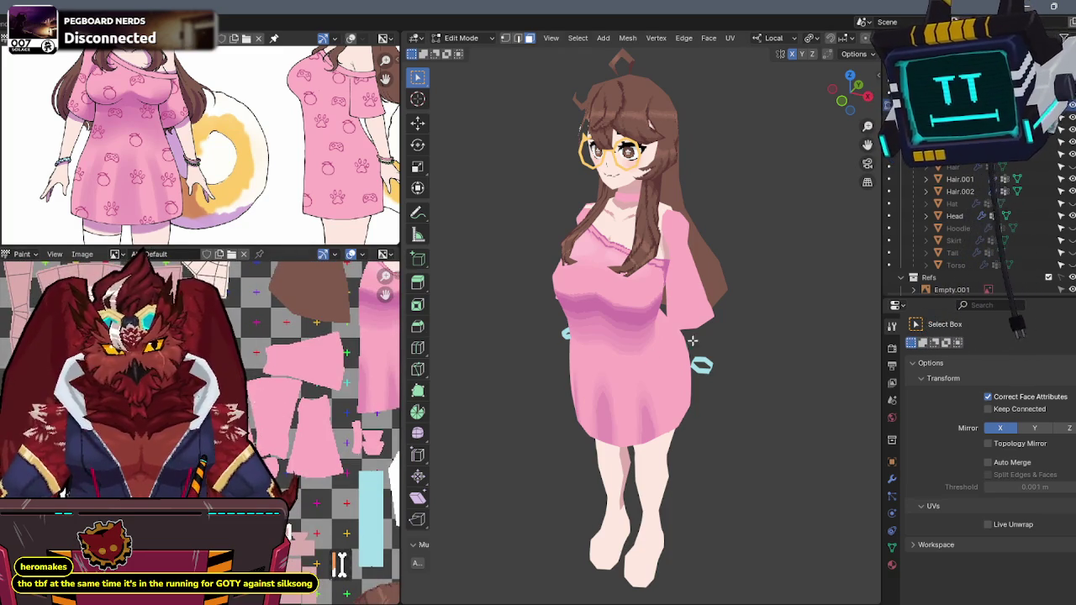
key(shift+alt+z)
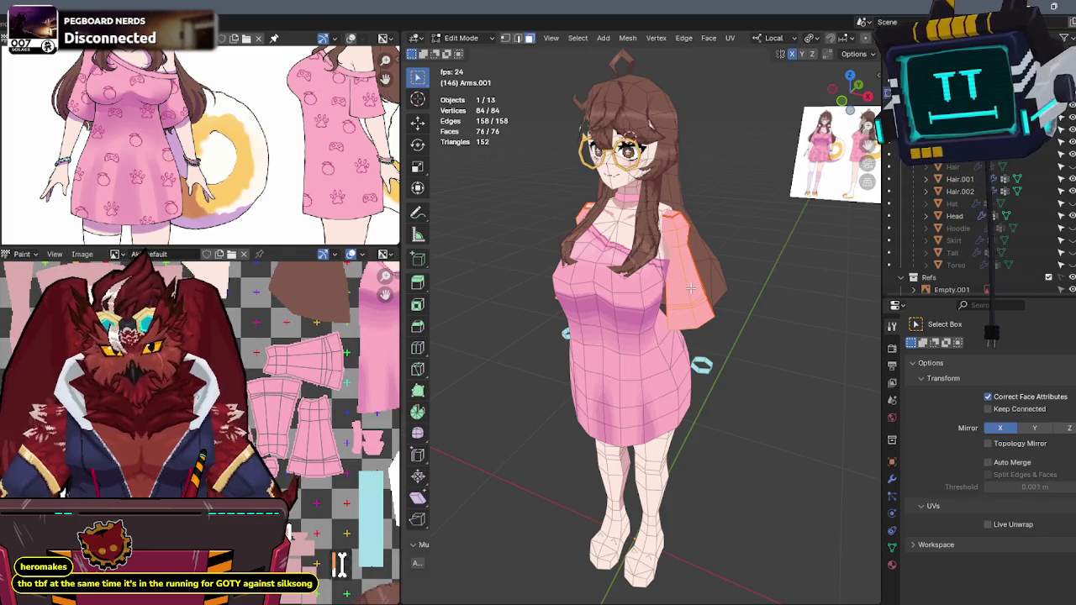
middle_drag(649, 273, 658, 553)
key(Tab)
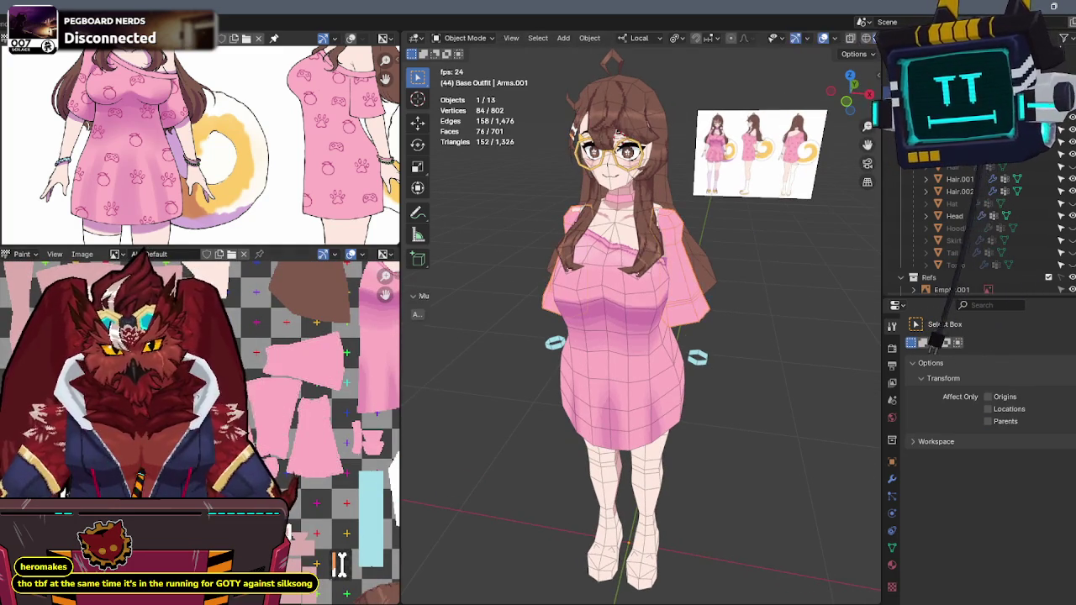
key(Tab)
middle_drag(715, 271, 630, 261)
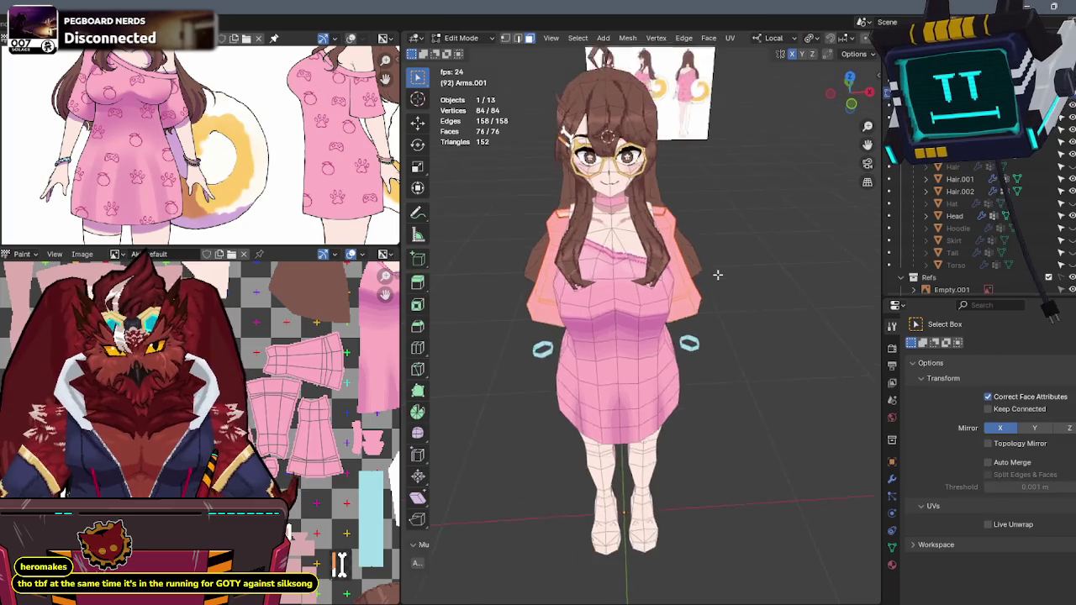
scroll(630, 261, up, 3)
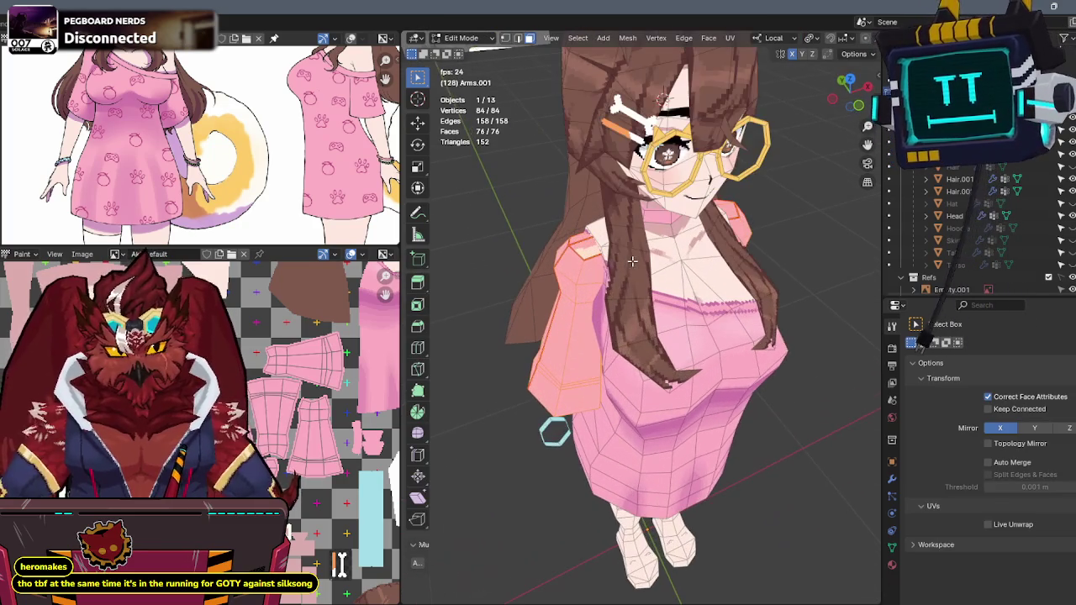
- Move one near-sleeve face's UVs to a new spot, then switch to Texture Paint
click(586, 244)
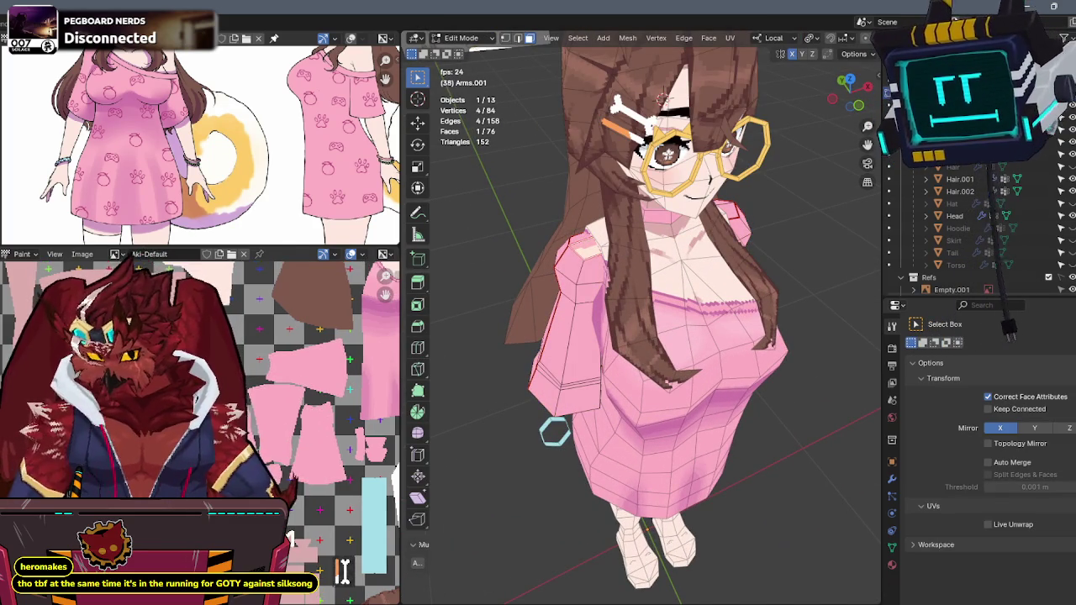
key(ctrl+Tab)
scroll(340, 565, up, 3)
key(g)
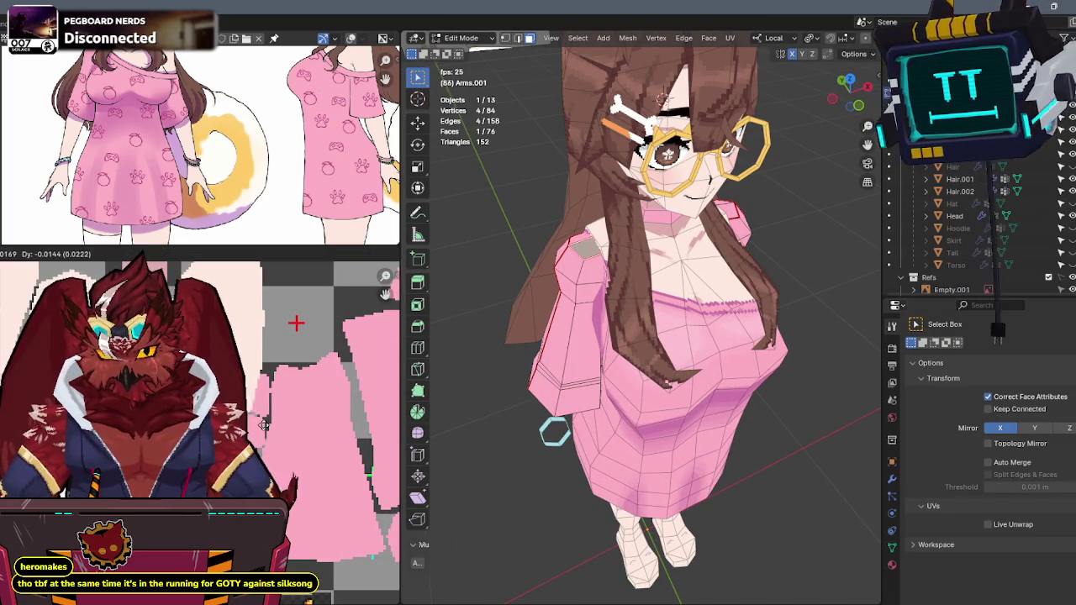
click(292, 432)
key(ctrl+Tab)
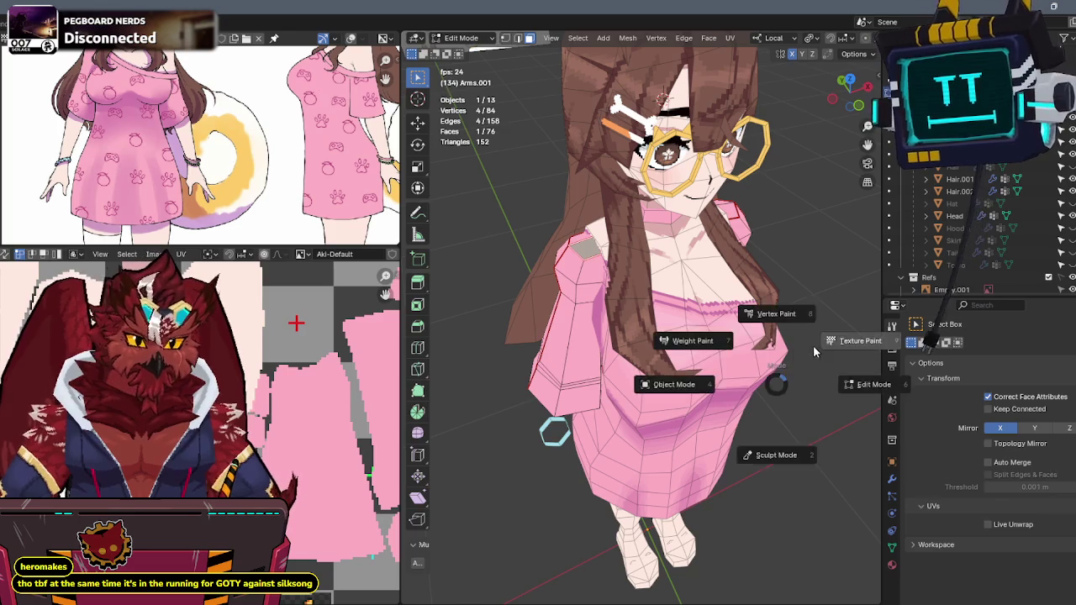
click(841, 342)
- Widen the 3D view, snap to front view over the reference, and toggle Object/Texture Paint
middle_drag(756, 345, 685, 316)
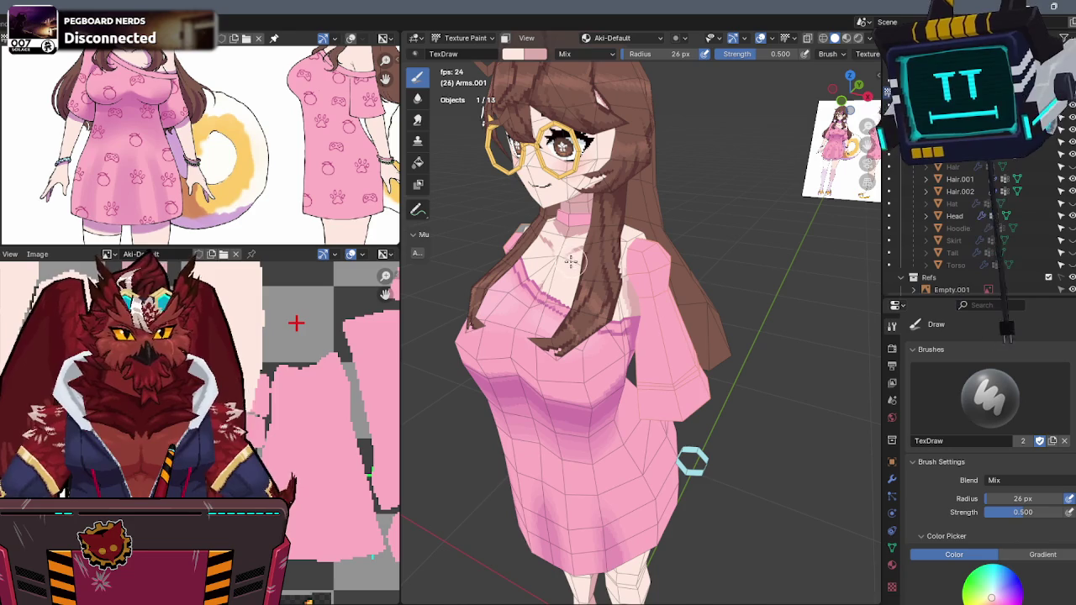
drag(401, 310, 285, 310)
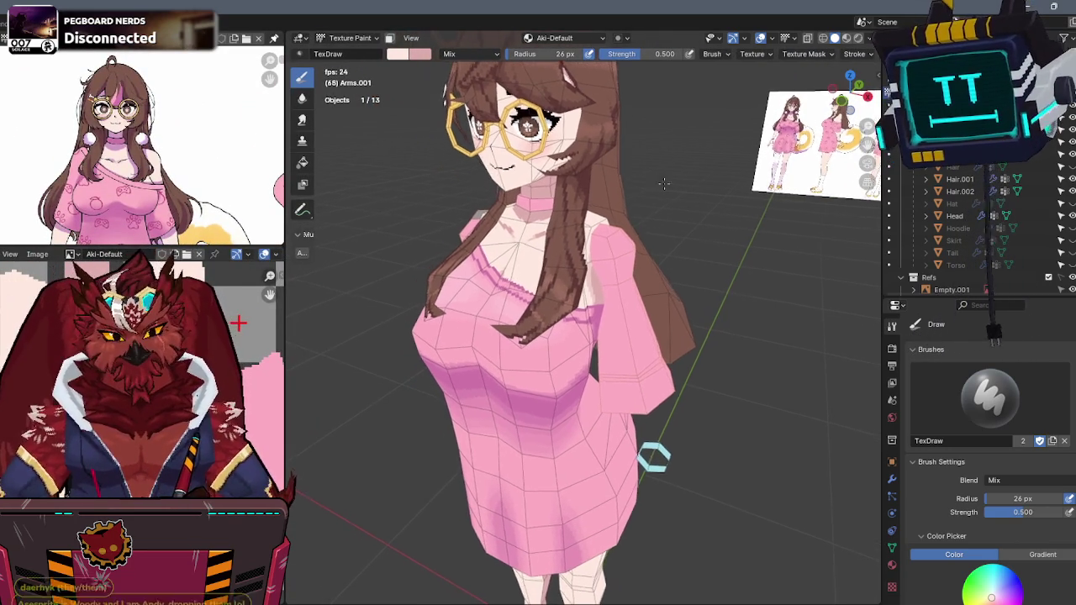
key(KP_1)
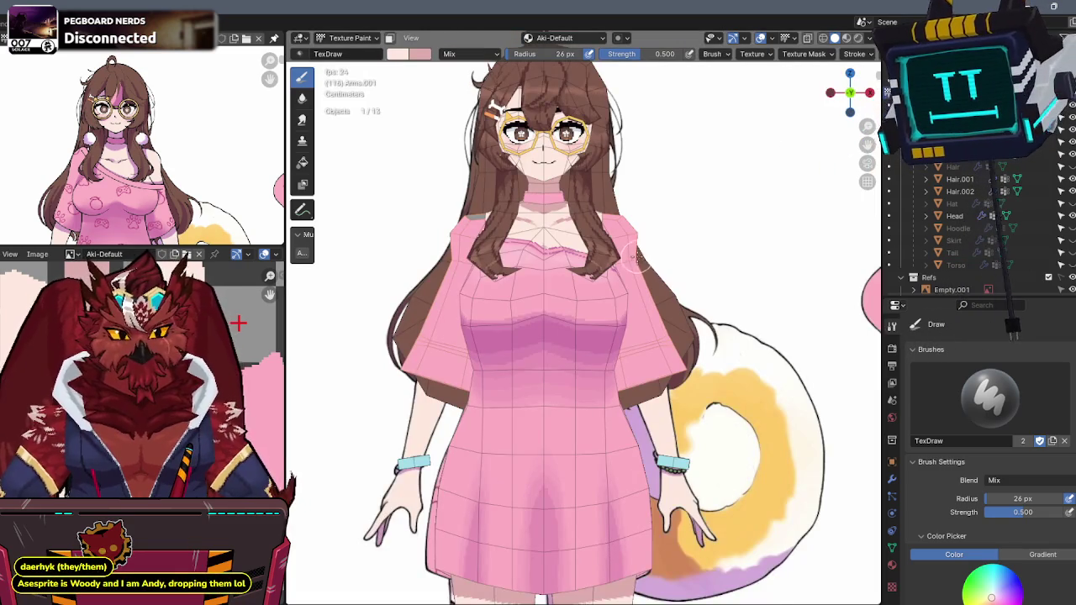
key(ctrl+Tab)
key(ctrl+Tab)
click(669, 227)
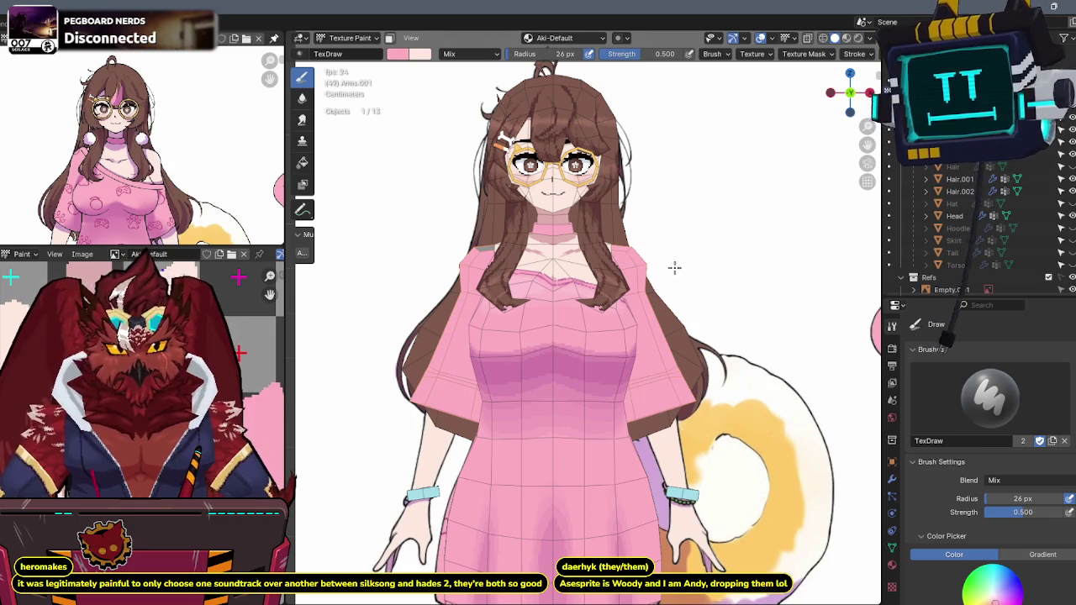
- Zoom in and compare the shoulder and chest against the front reference
scroll(549, 227, up, 2)
scroll(549, 226, up, 2)
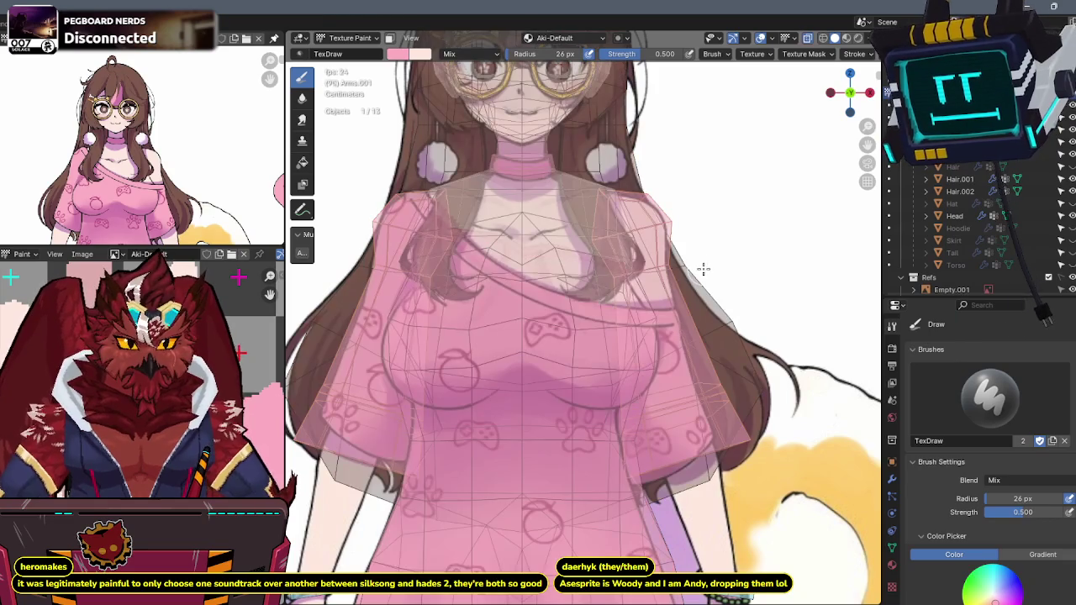
middle_drag(700, 271, 649, 291)
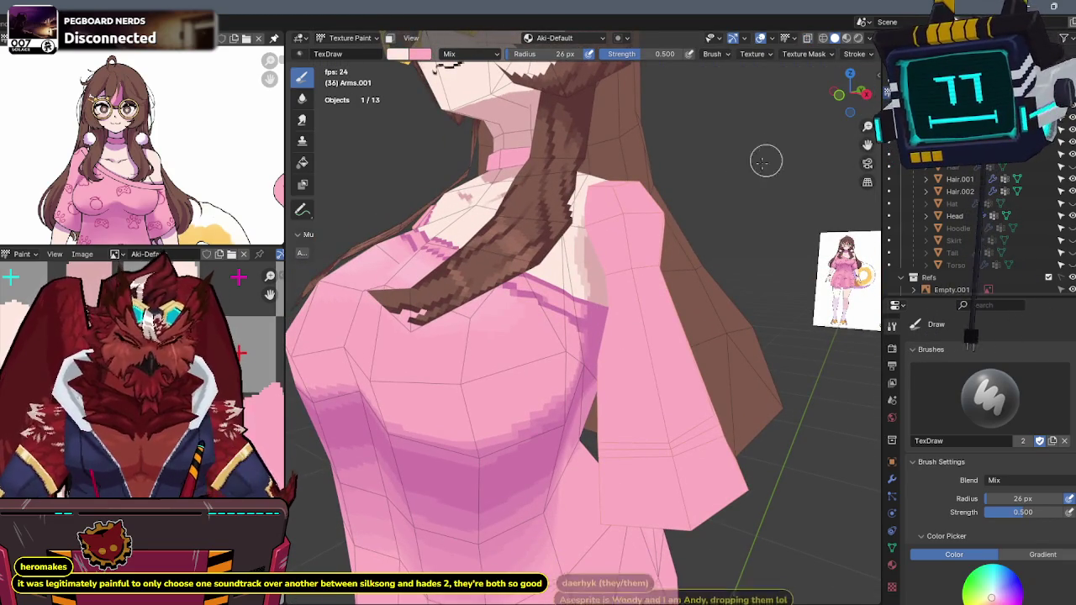
middle_drag(684, 240, 748, 224)
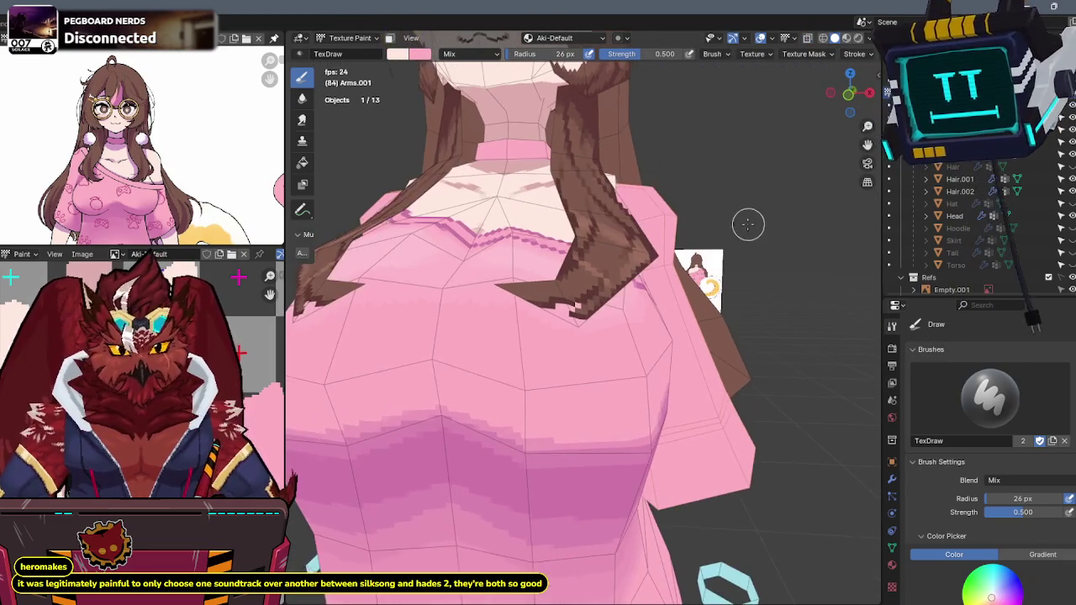
key(KP_1)
- Add a centred loop cut across the sleeves and slide it along the sleeve
key(Tab)
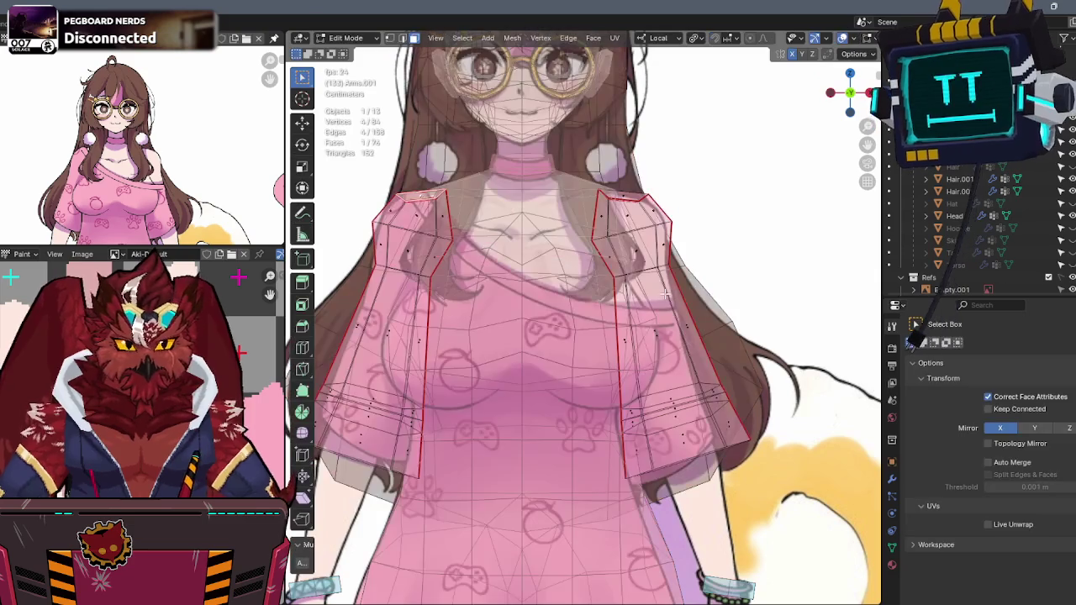
click(689, 290)
right_click(689, 291)
key(g)
key(g)
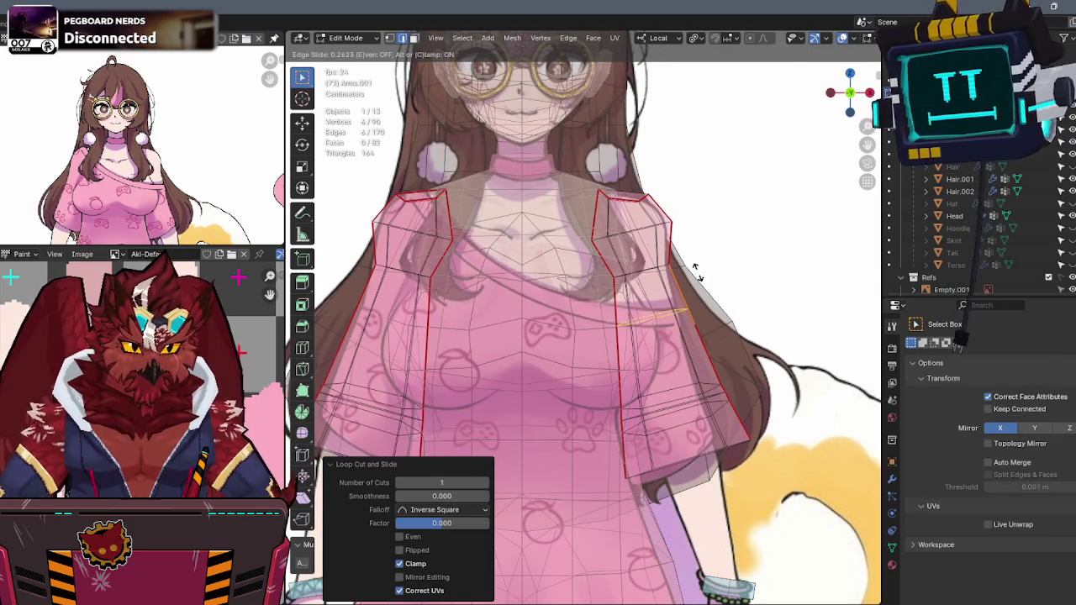
click(695, 267)
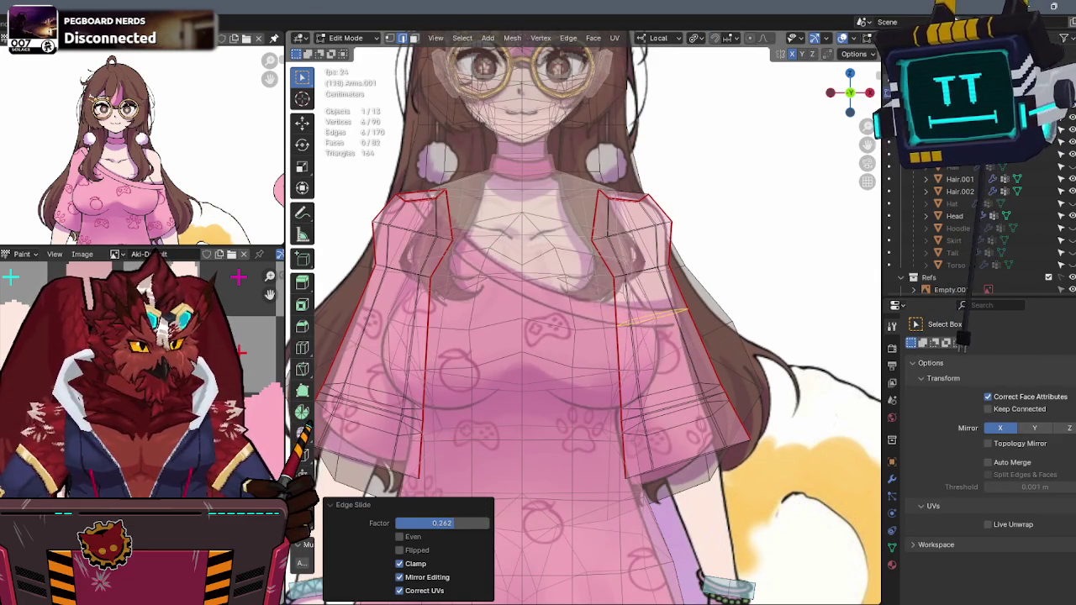
key(s)
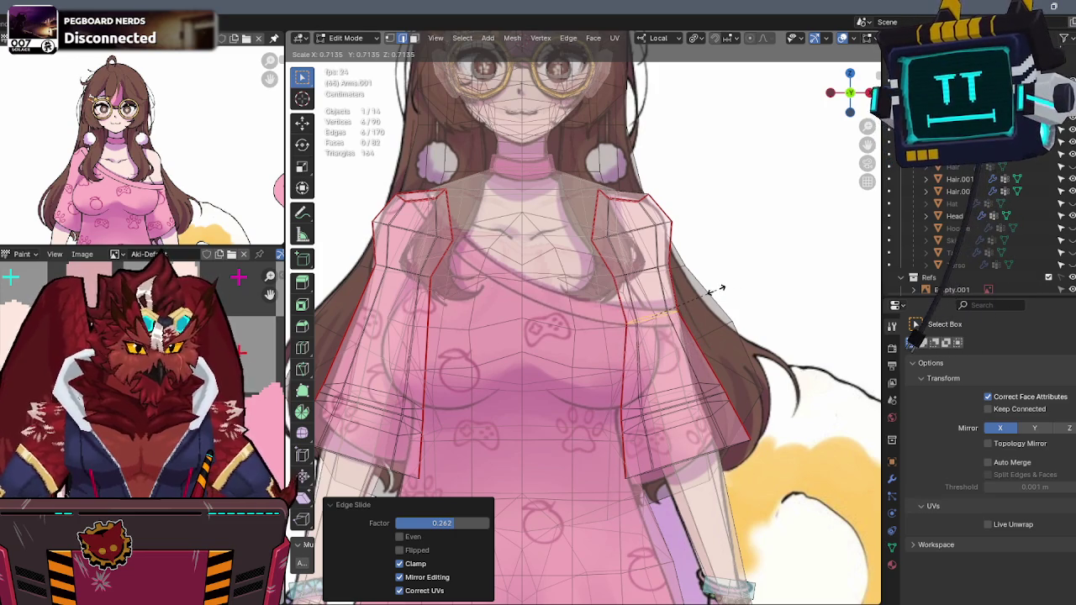
right_click(715, 290)
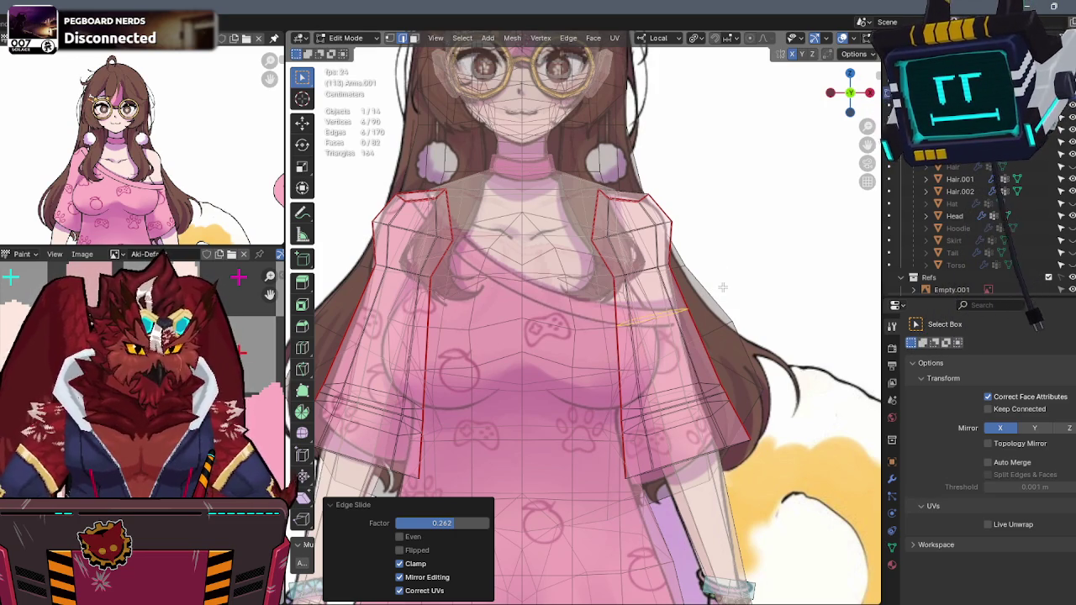
- Box-select the right shoulder sleeve faces in X-ray and delete them
key(alt+z)
click(688, 287)
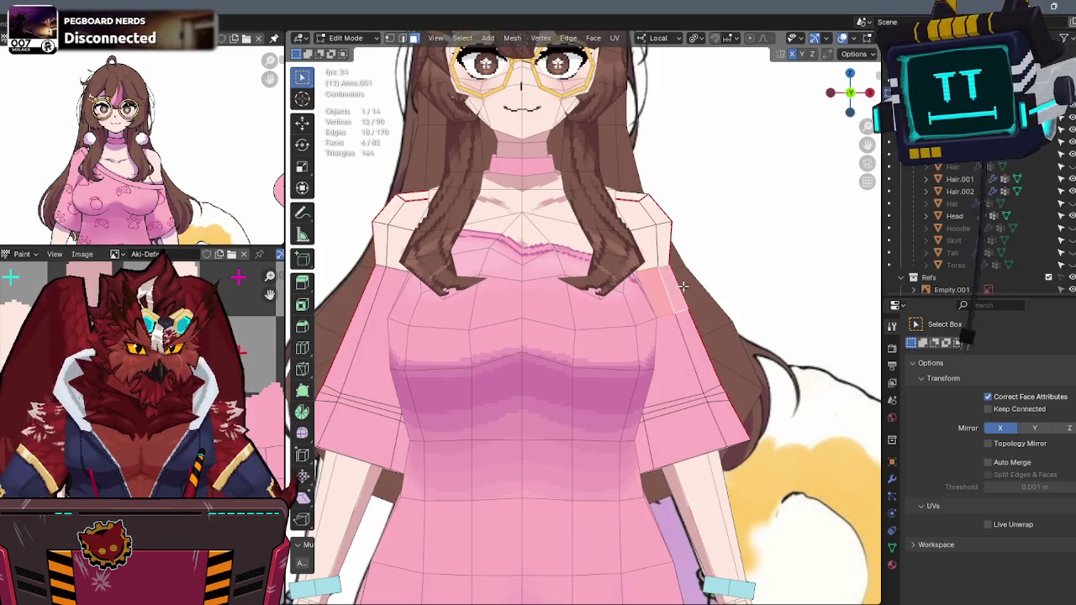
key(alt+z)
drag(661, 201, 592, 278)
key(x)
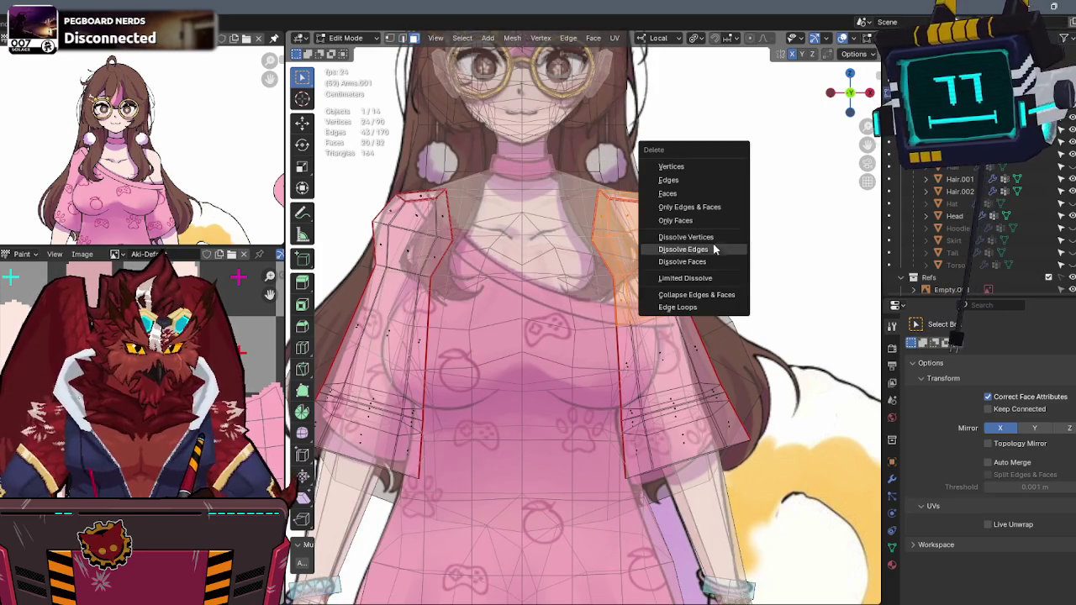
click(687, 196)
key(alt+z)
mouse_move(687, 196)
middle_down()
mouse_move(751, 252)
mouse_move(680, 278)
mouse_move(644, 276)
mouse_move(714, 266)
mouse_move(731, 218)
middle_up()
- Undo the deletion and slide a shoulder edge loop to a new position along the sleeve
key(KP_1)
key(alt+z)
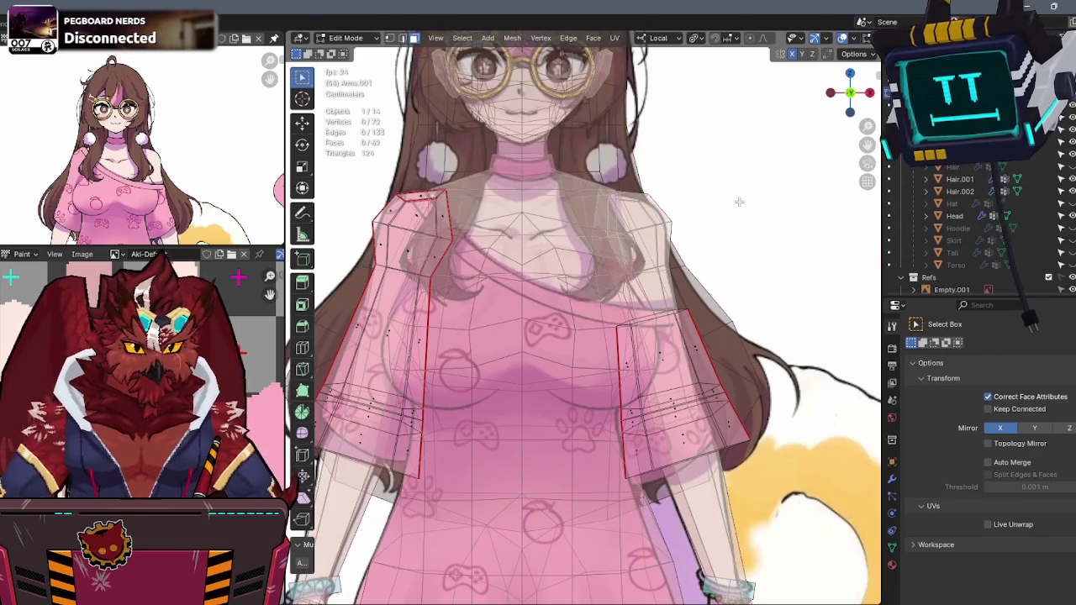
key(ctrl+z)
click(691, 311)
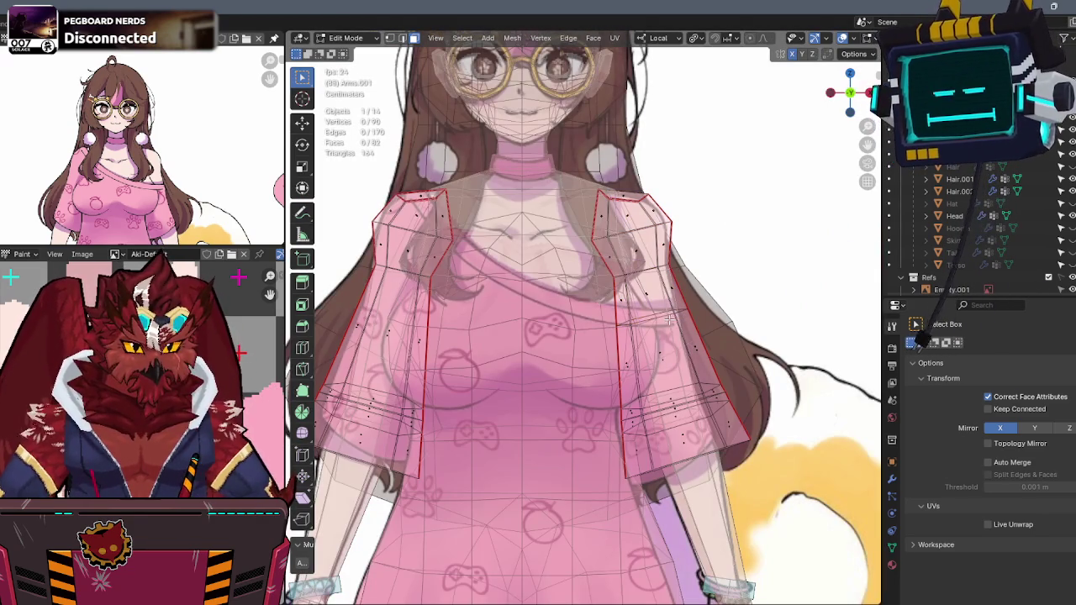
click(728, 306)
key(alt+z)
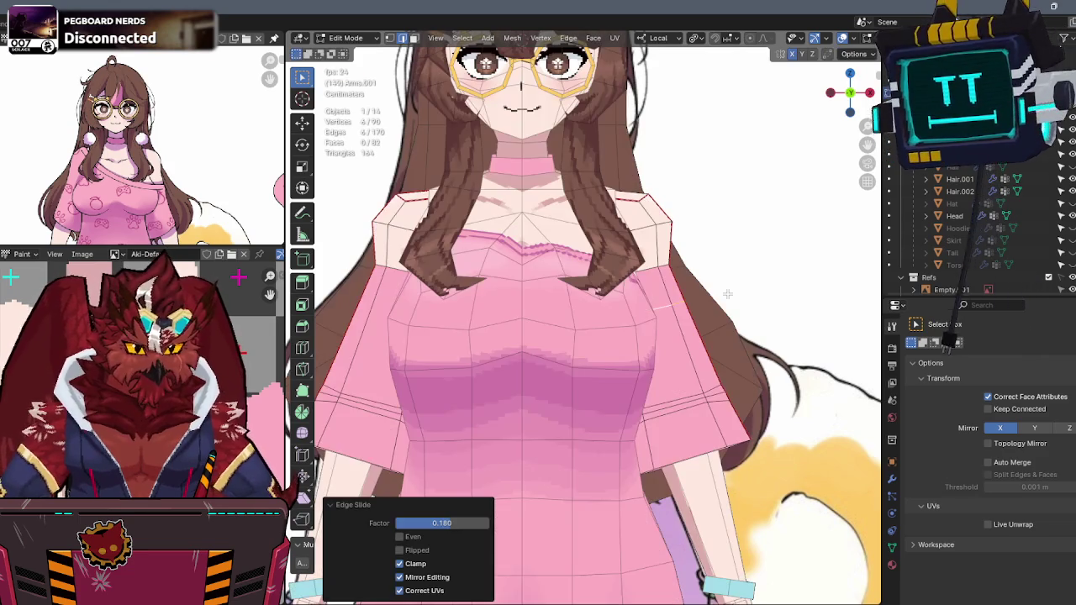
mouse_move(727, 306)
middle_down()
mouse_move(623, 317)
mouse_move(690, 312)
middle_up()
key(g)
key(g)
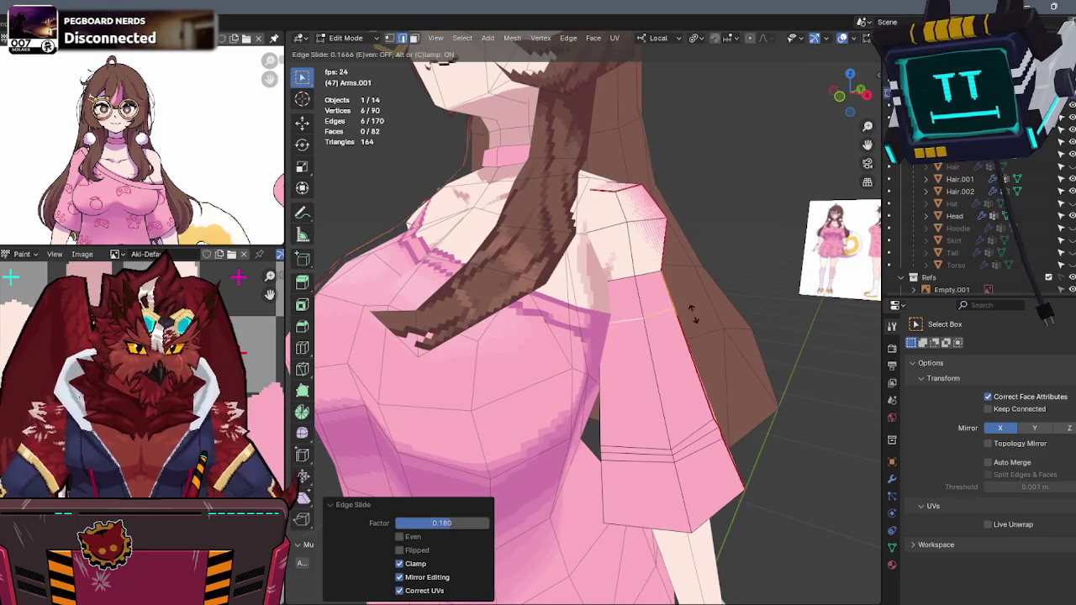
click(694, 309)
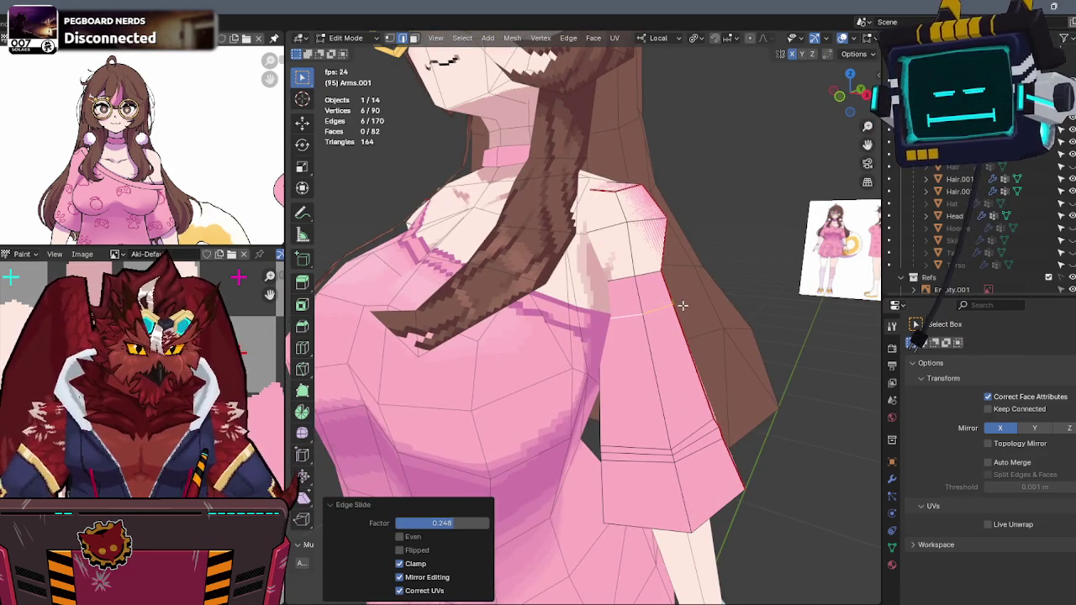
- Box-select the upper right sleeve faces and delete them to cut the off-shoulder opening
key(alt+z)
middle_drag(683, 305, 704, 144)
drag(703, 144, 560, 301)
key(x)
click(706, 281)
key(alt+z)
mouse_move(697, 286)
middle_down()
mouse_move(671, 286)
mouse_move(725, 284)
mouse_move(661, 330)
middle_up()
- Look around the off-shoulder sleeve, then go through Object Mode back into Texture Paint
scroll(725, 283, down, 2)
scroll(659, 328, up, 2)
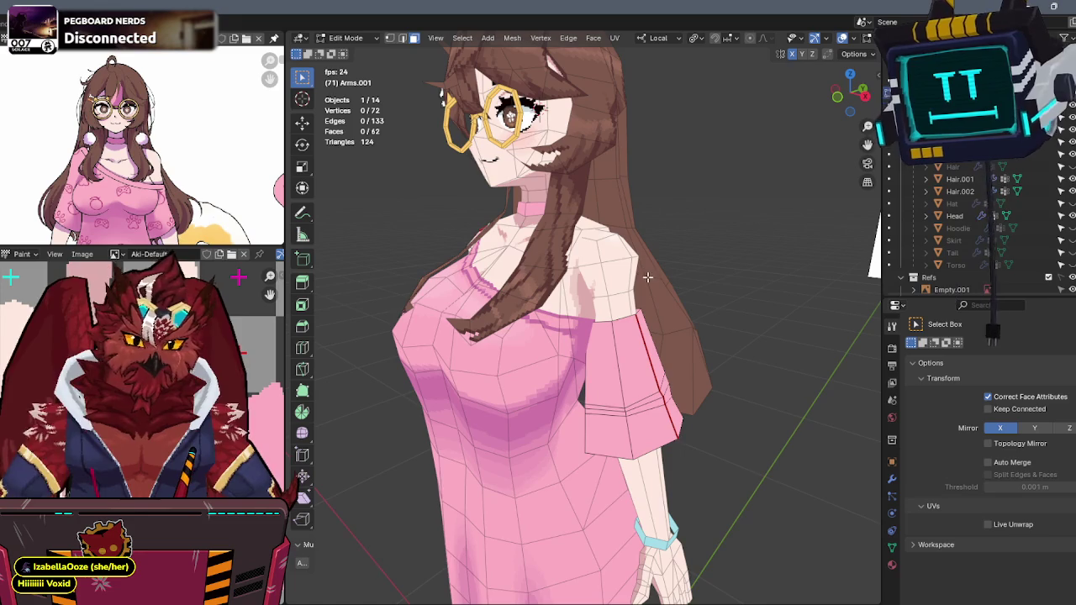
middle_drag(643, 272, 660, 278)
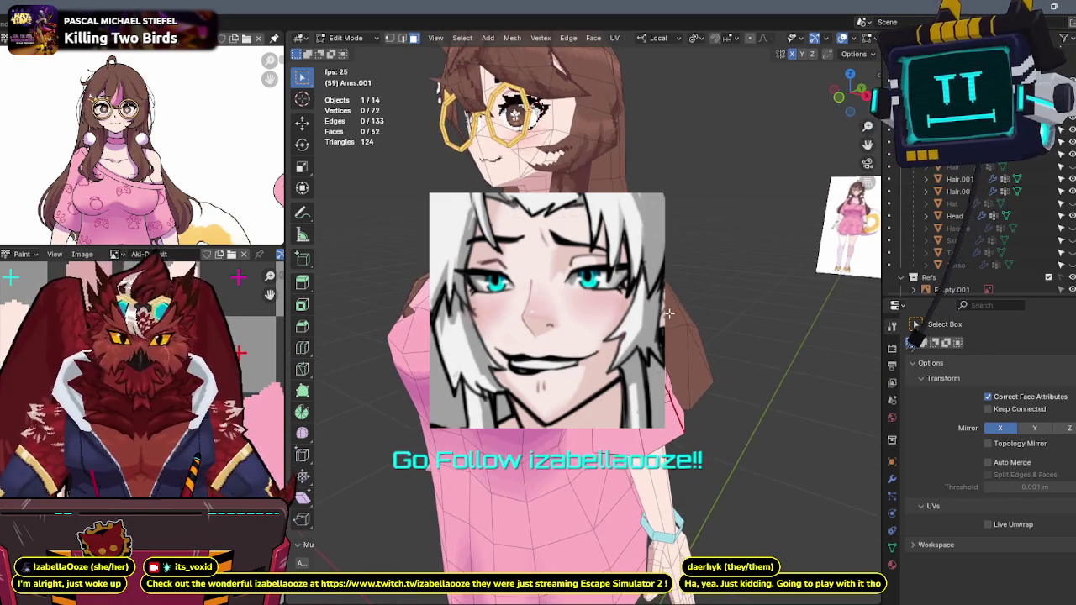
key(ctrl+Tab)
click(631, 355)
key(ctrl+Tab)
click(687, 301)
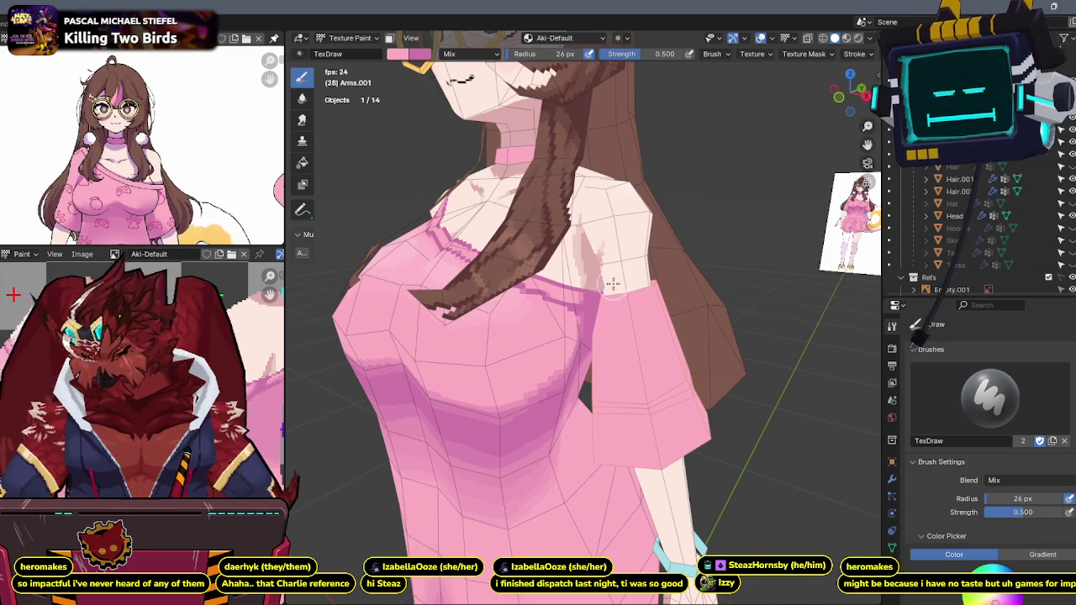
- Toggle local view on the arms and view the character straight from the front
key(KP_Divide)
key(KP_Divide)
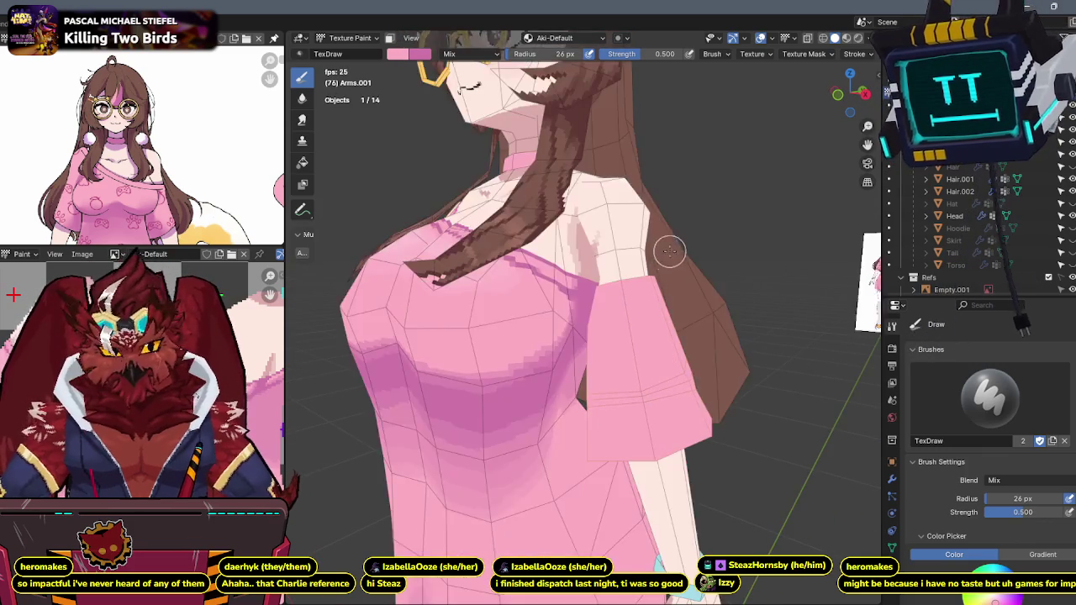
middle_drag(665, 255, 654, 243)
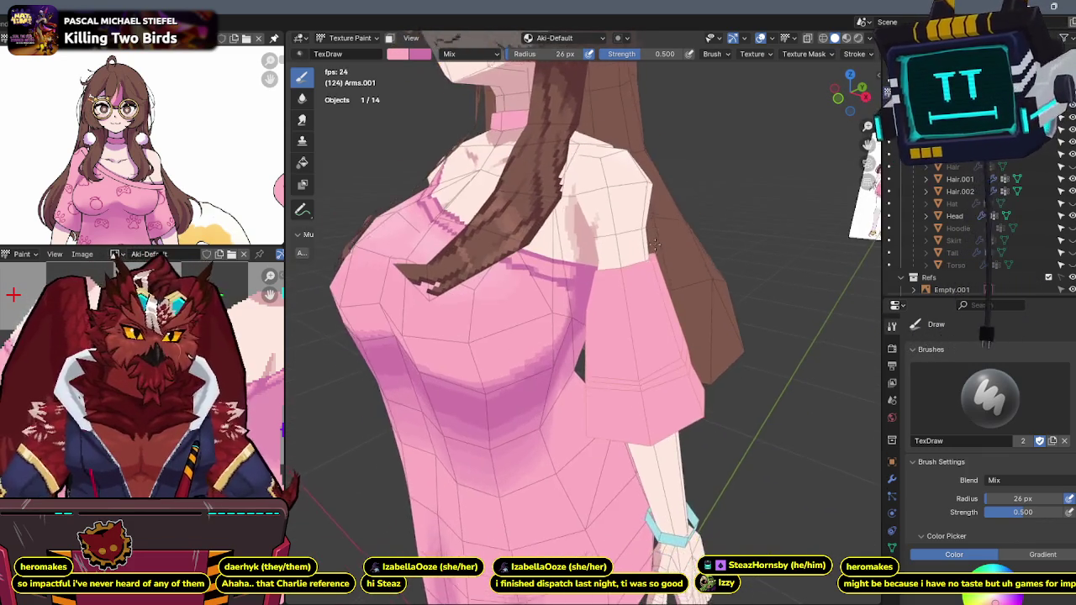
scroll(654, 243, up, 2)
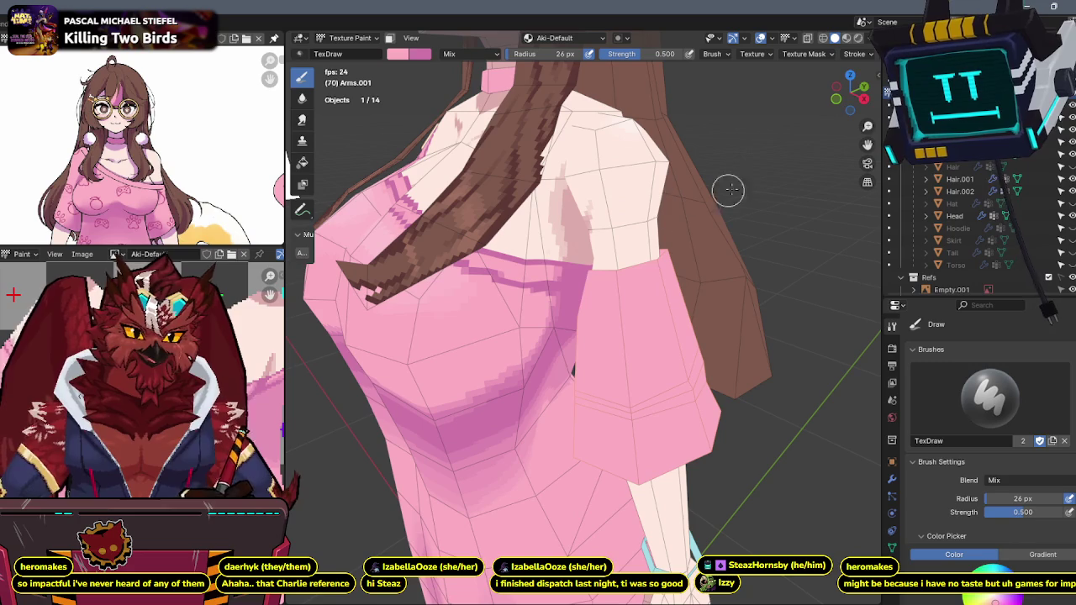
click(833, 100)
scroll(735, 205, up, 3)
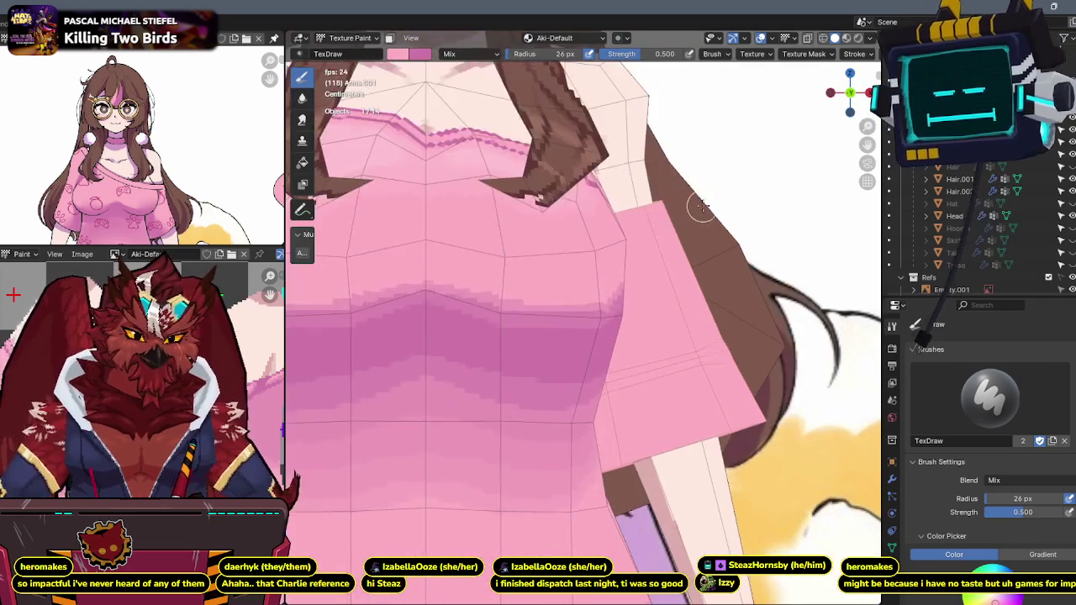
scroll(604, 217, up, 3)
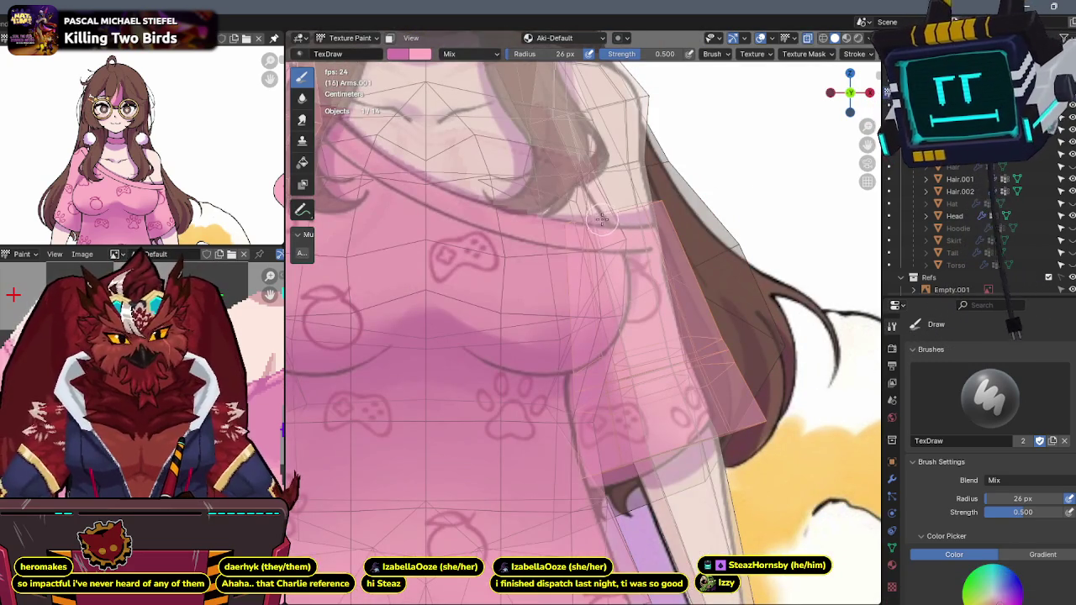
- Set brush strength to 1.000, inspect the shoulder, and isolate the arm pieces in local view
key(shift+f)
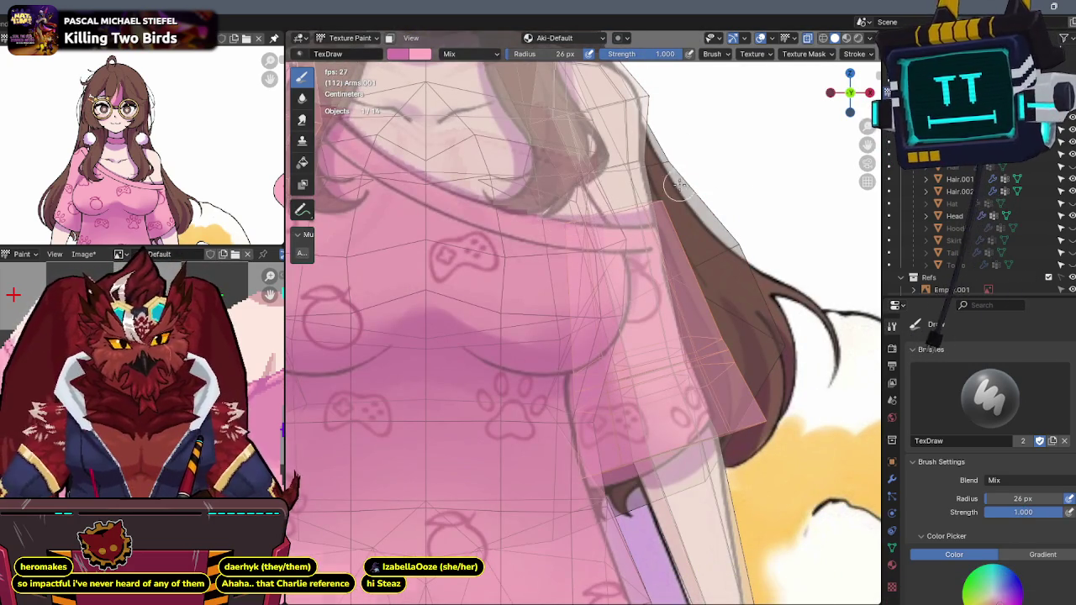
middle_drag(606, 212, 610, 223)
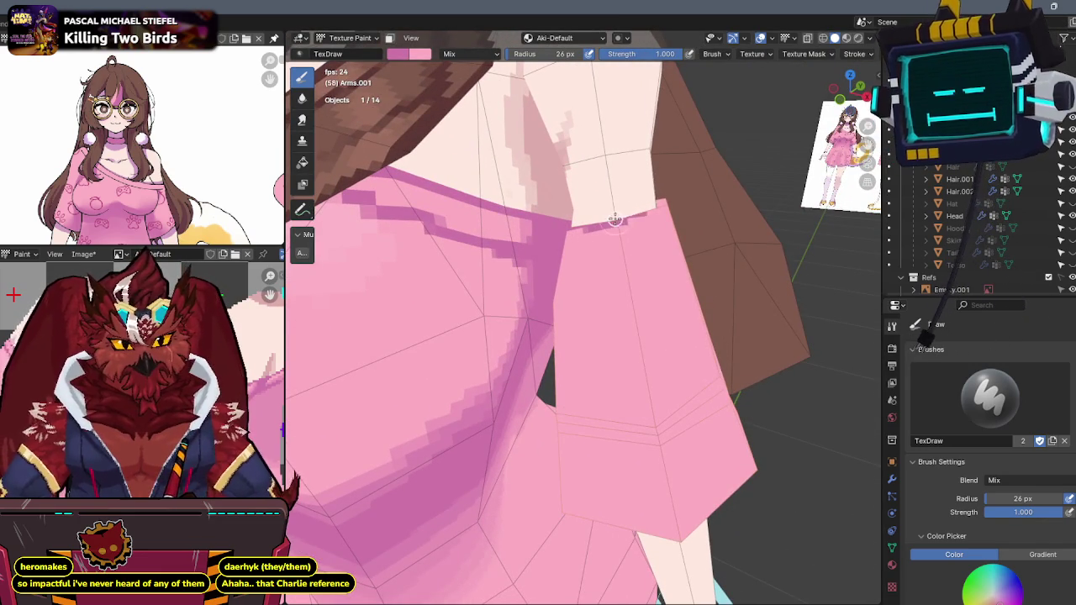
middle_drag(705, 181, 636, 200)
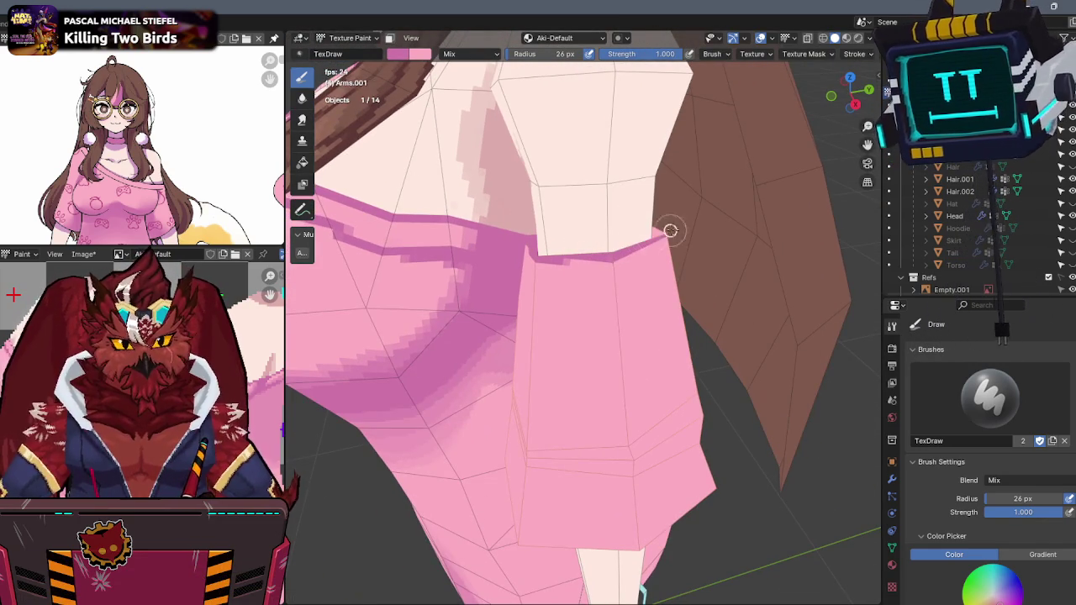
middle_drag(654, 237, 653, 303)
key(KP_Divide)
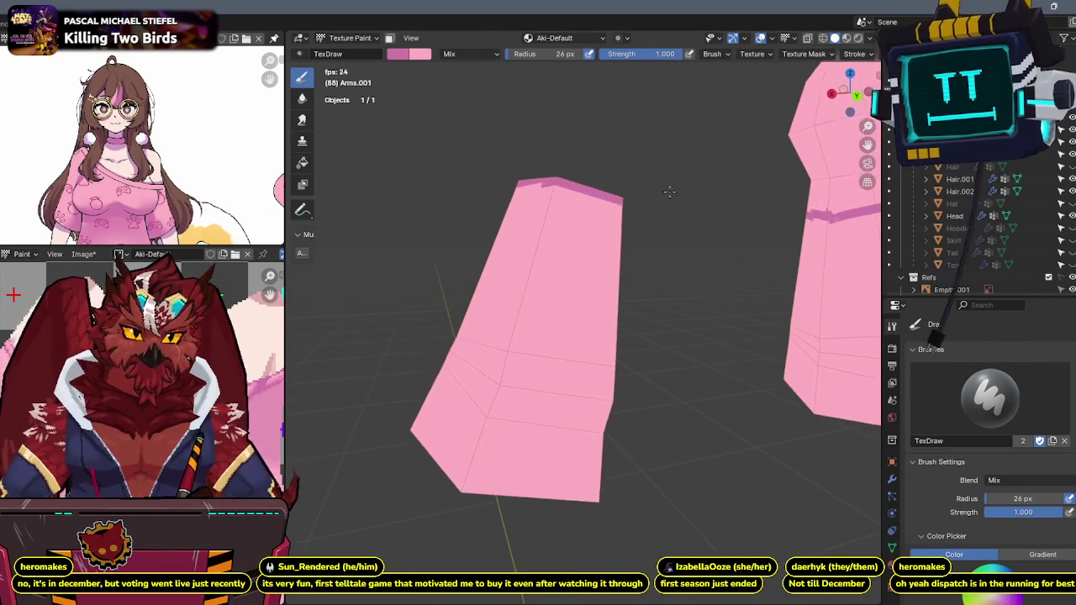
- Paint darker pink shading down the sleeve side to its bottom edge
mouse_move(657, 199)
middle_down()
mouse_move(570, 209)
mouse_move(552, 185)
middle_up()
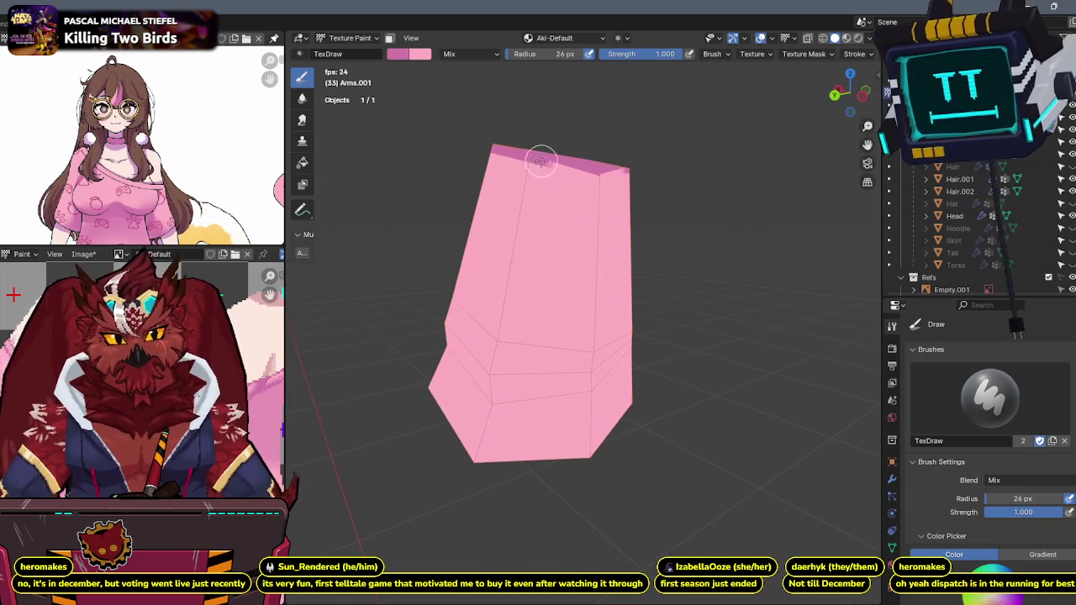
mouse_move(541, 162)
mouse_down()
mouse_move(532, 237)
mouse_move(533, 216)
mouse_move(541, 268)
mouse_up()
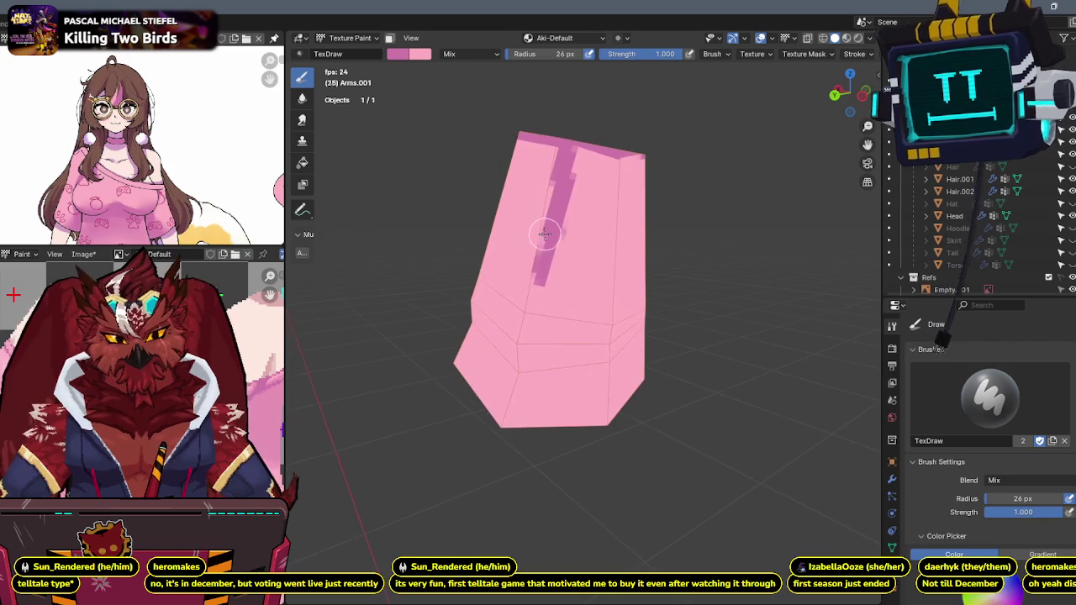
mouse_move(540, 292)
mouse_down()
mouse_move(540, 277)
mouse_move(507, 428)
mouse_up()
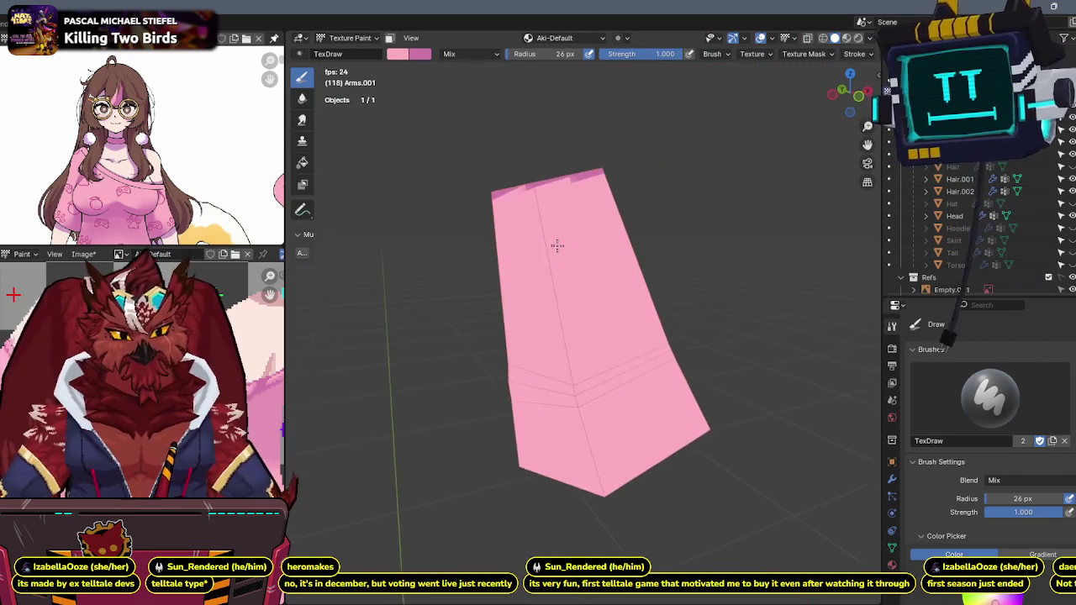
key(space)
mouse_move(560, 195)
mouse_down()
mouse_move(598, 400)
mouse_move(634, 501)
mouse_up()
mouse_move(620, 454)
mouse_down()
mouse_move(596, 428)
mouse_move(576, 372)
mouse_move(564, 276)
mouse_move(591, 340)
mouse_move(547, 193)
mouse_move(562, 199)
mouse_up()
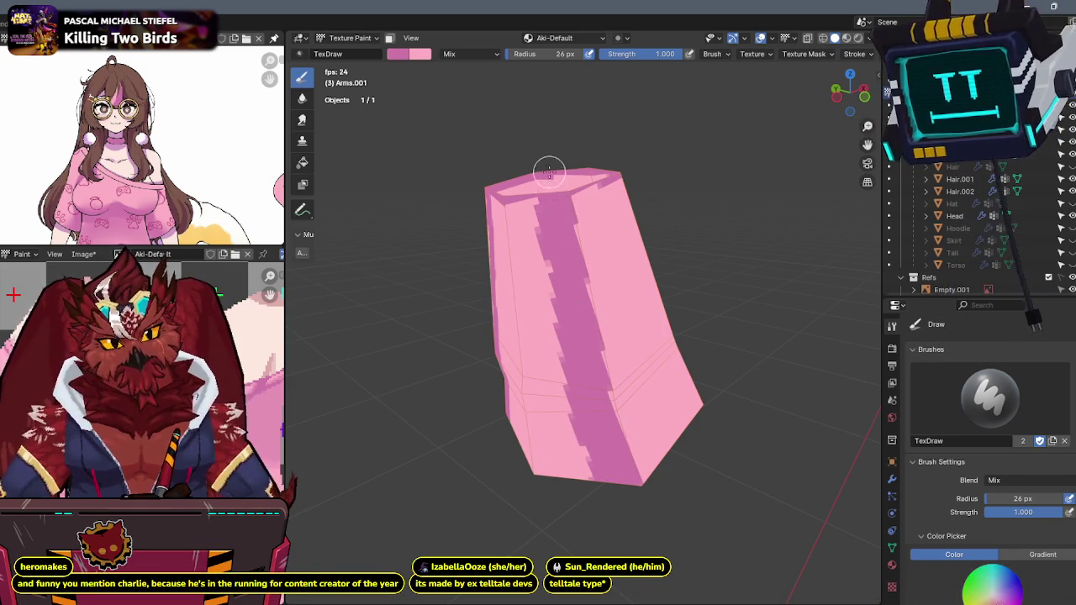
- Paint dark pink along the sleeve's top edge and shade the top of the sleeve
middle_drag(550, 168, 559, 181)
mouse_move(558, 181)
mouse_down()
mouse_move(593, 186)
mouse_move(622, 241)
mouse_move(639, 238)
mouse_move(636, 437)
mouse_move(610, 415)
mouse_move(536, 476)
mouse_move(586, 211)
mouse_move(619, 257)
mouse_move(595, 410)
mouse_up()
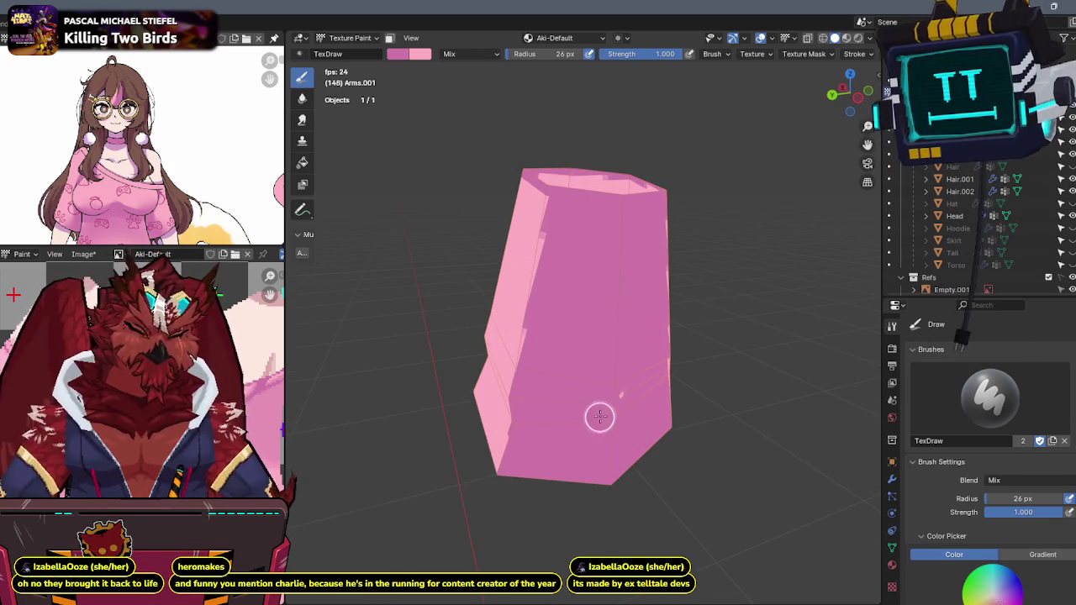
mouse_move(588, 291)
middle_down()
mouse_move(661, 225)
mouse_move(709, 221)
mouse_move(755, 195)
middle_up()
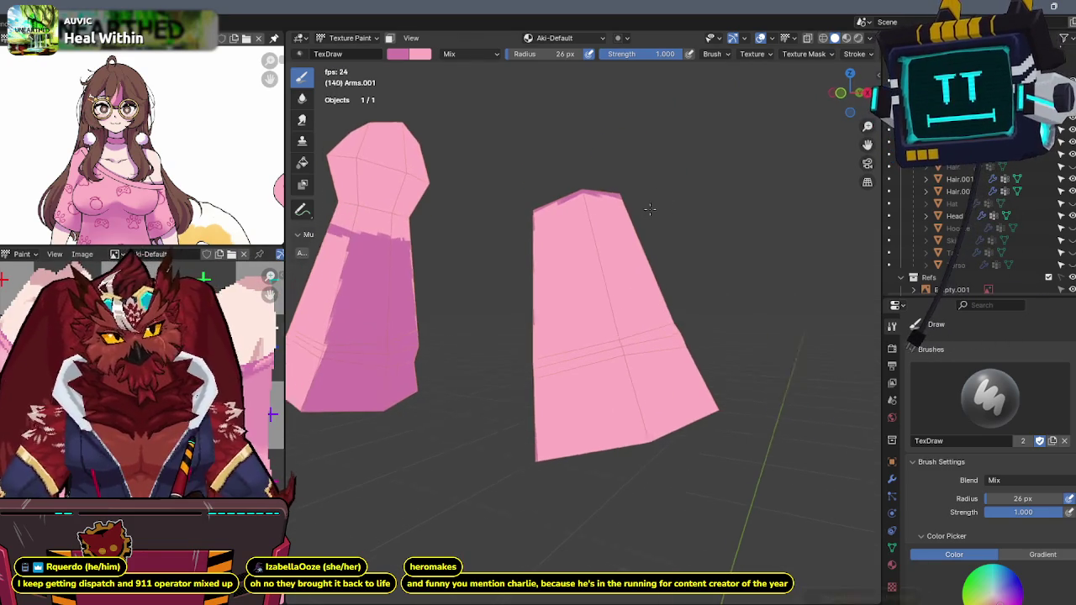
click(843, 94)
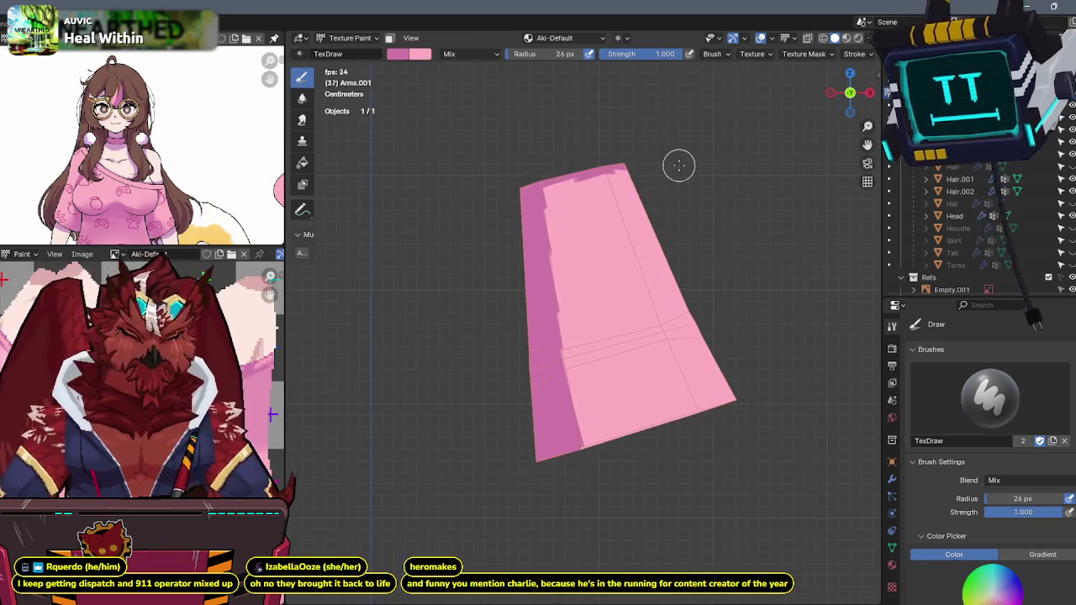
middle_drag(601, 193, 542, 199)
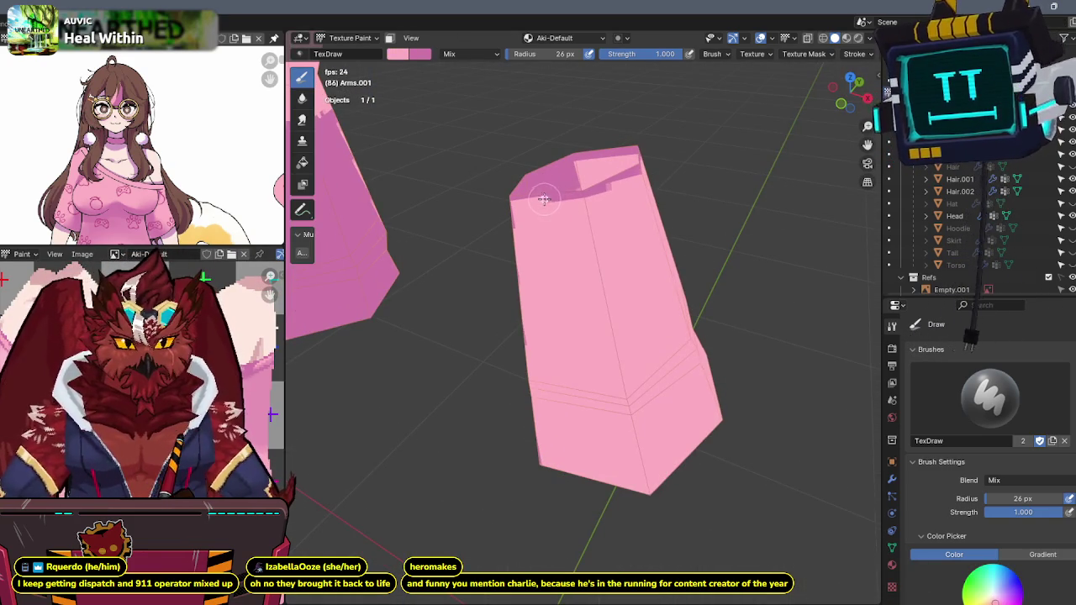
drag(596, 187, 583, 196)
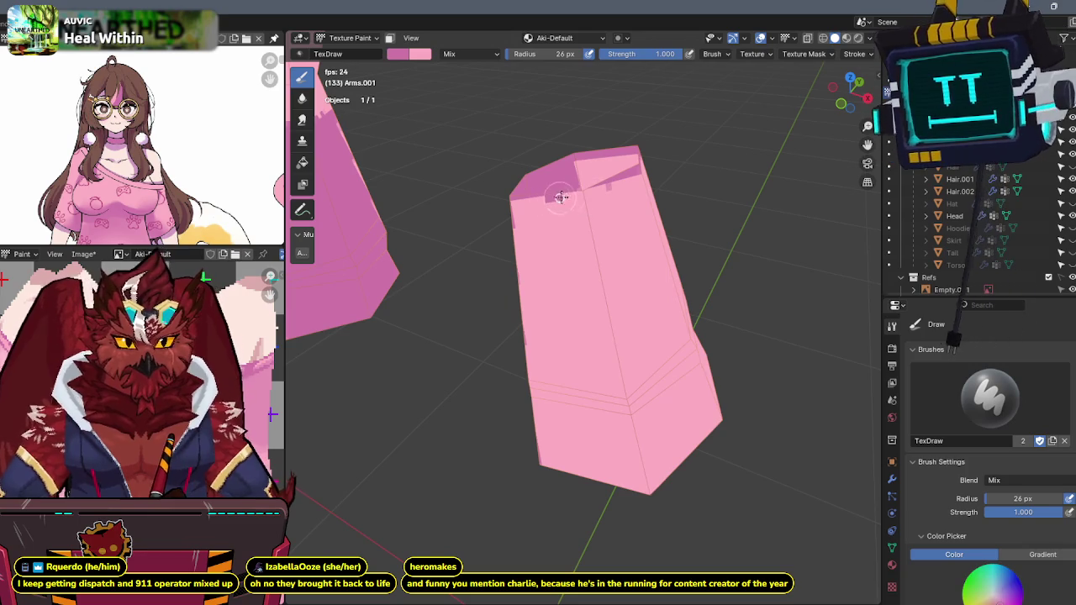
middle_drag(570, 194, 533, 149)
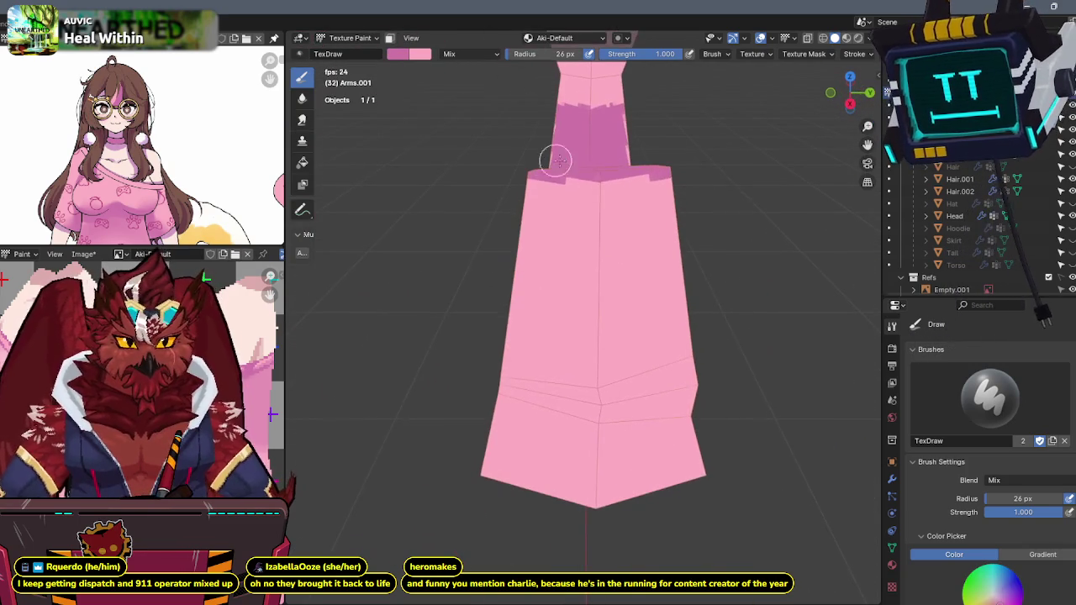
mouse_move(611, 174)
middle_down()
mouse_move(673, 153)
mouse_move(653, 157)
mouse_move(660, 147)
middle_up()
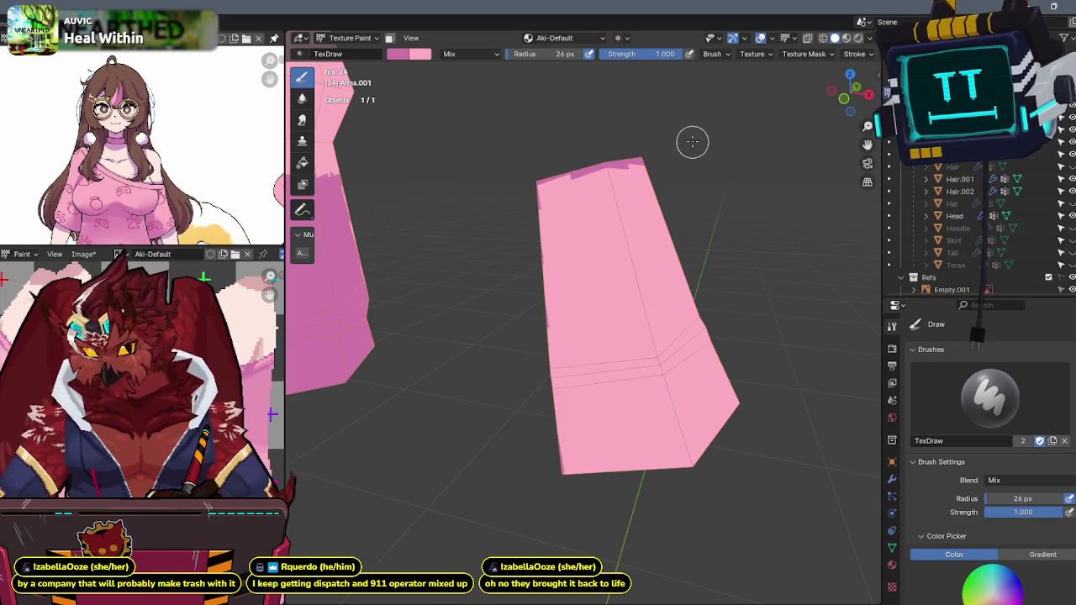
- Briefly show the whole character, then isolate the sleeves again and orbit to the sleeve top
key(KP_Divide)
scroll(805, 125, up, 2)
middle_drag(805, 125, 725, 157)
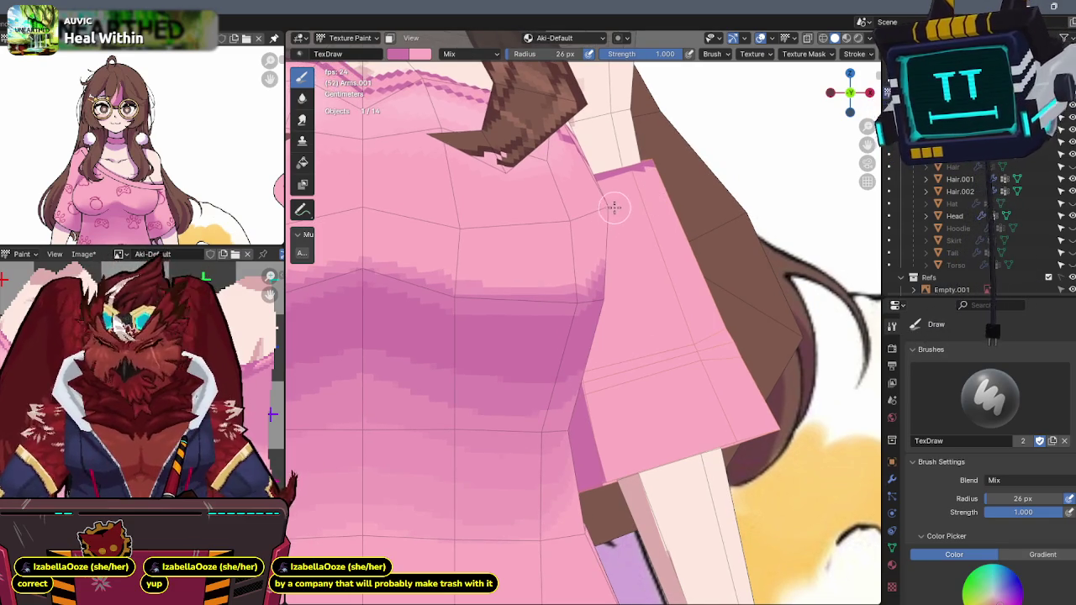
key(KP_Divide)
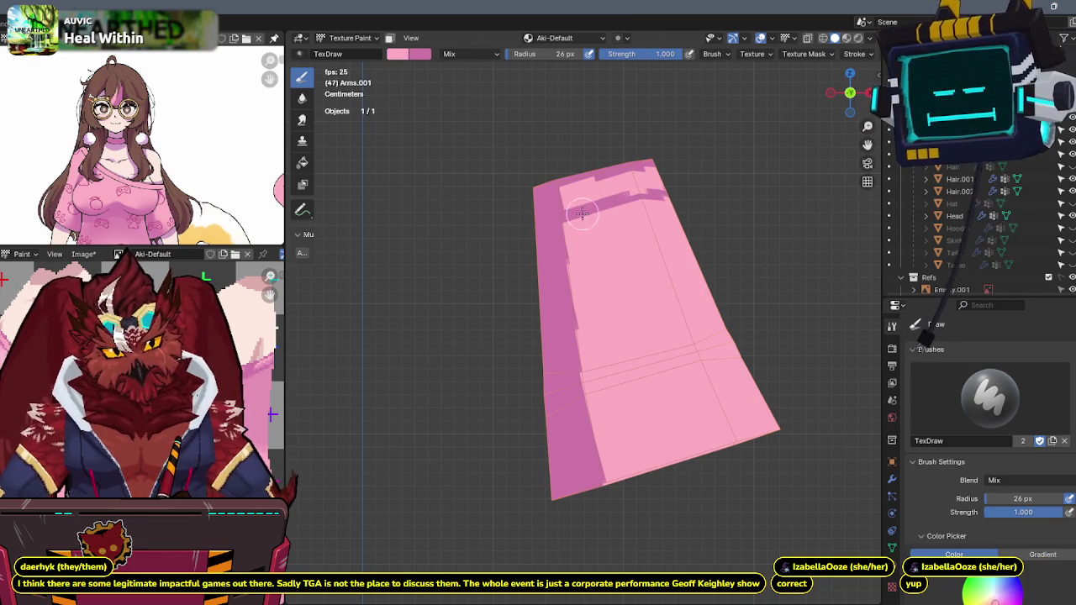
middle_drag(668, 196, 617, 226)
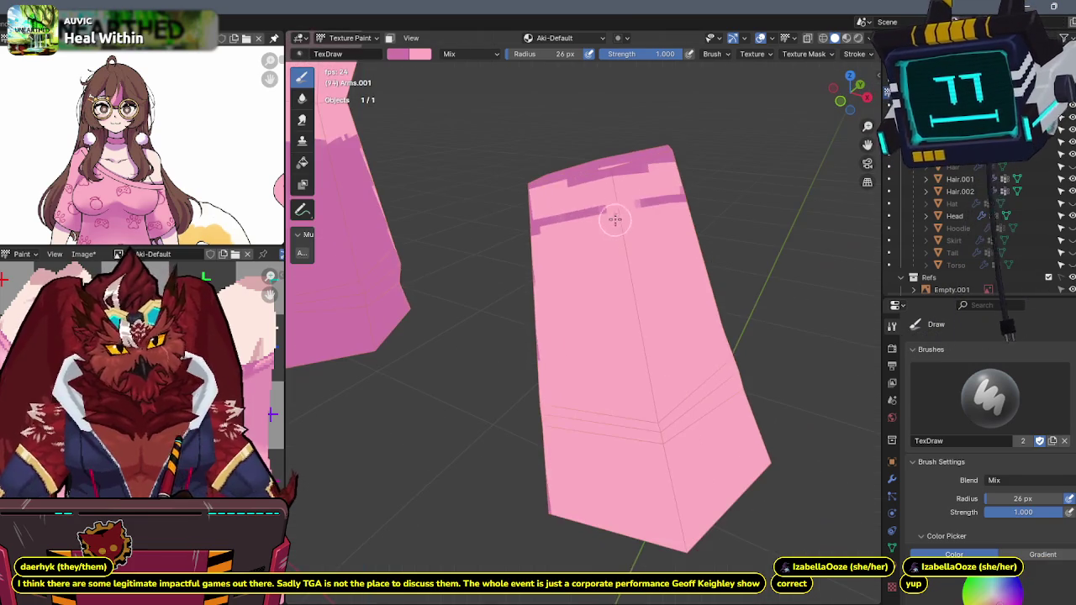
mouse_move(662, 199)
middle_down()
mouse_move(584, 215)
mouse_move(624, 201)
middle_up()
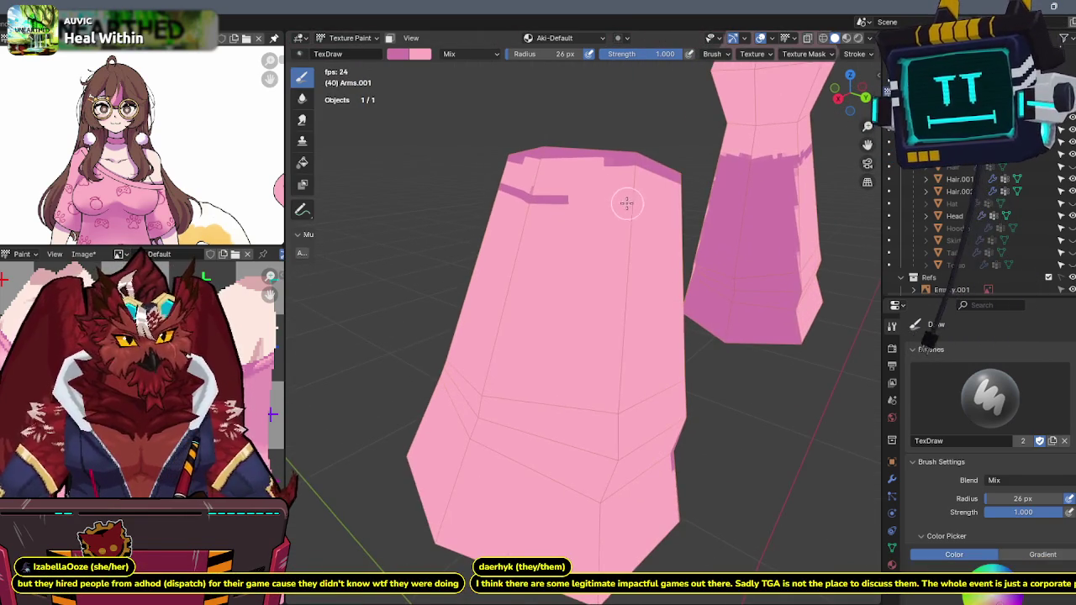
mouse_move(689, 204)
middle_down()
mouse_move(637, 186)
mouse_move(616, 192)
middle_up()
- Paint a dark pink line across the sleeve top, check both sleeves, and exit local view
drag(535, 184, 597, 197)
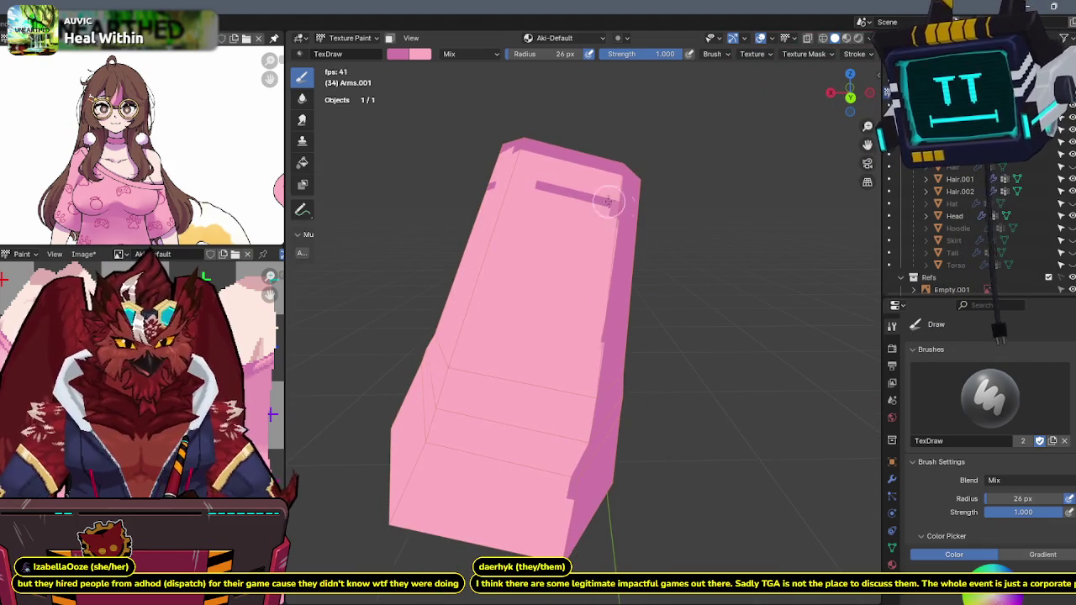
mouse_move(614, 187)
middle_down()
mouse_move(566, 186)
mouse_move(602, 210)
mouse_move(589, 210)
mouse_move(709, 182)
mouse_move(663, 202)
middle_up()
scroll(589, 210, up, 3)
scroll(655, 212, down, 2)
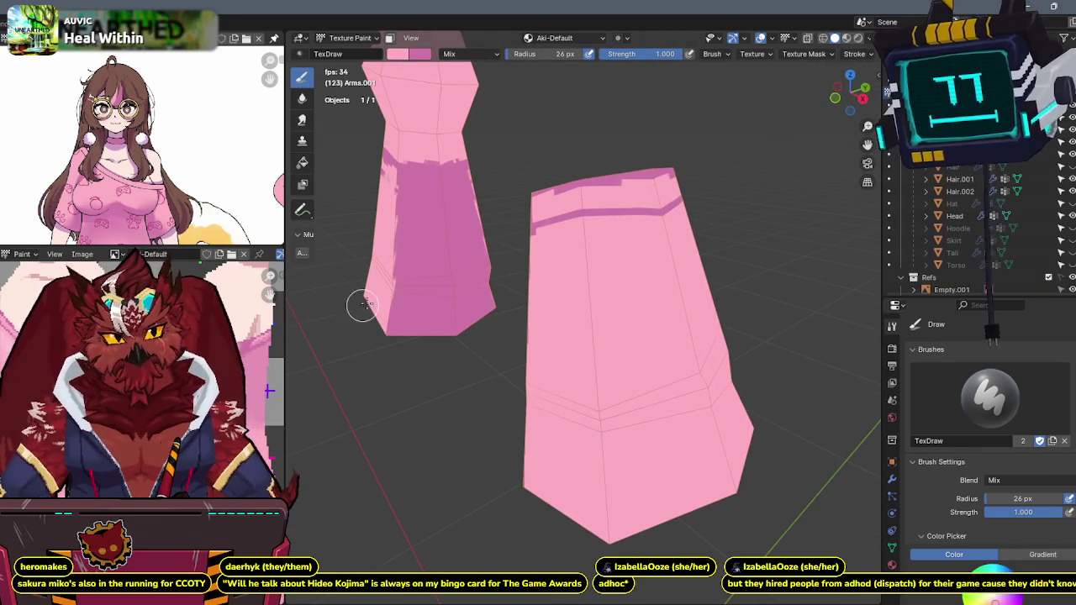
middle_drag(362, 305, 602, 211)
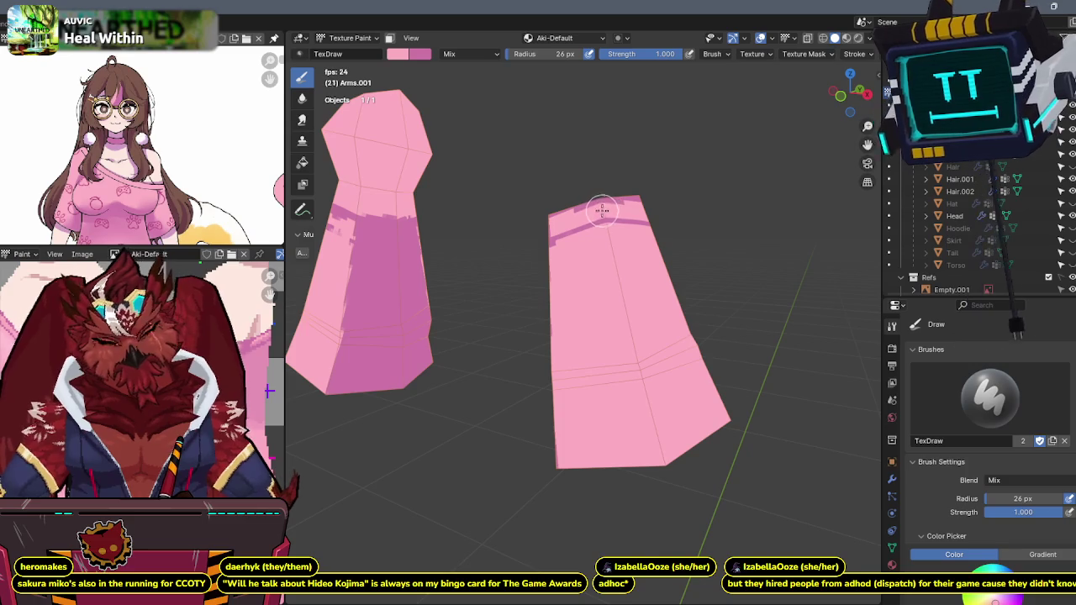
key(KP_Divide)
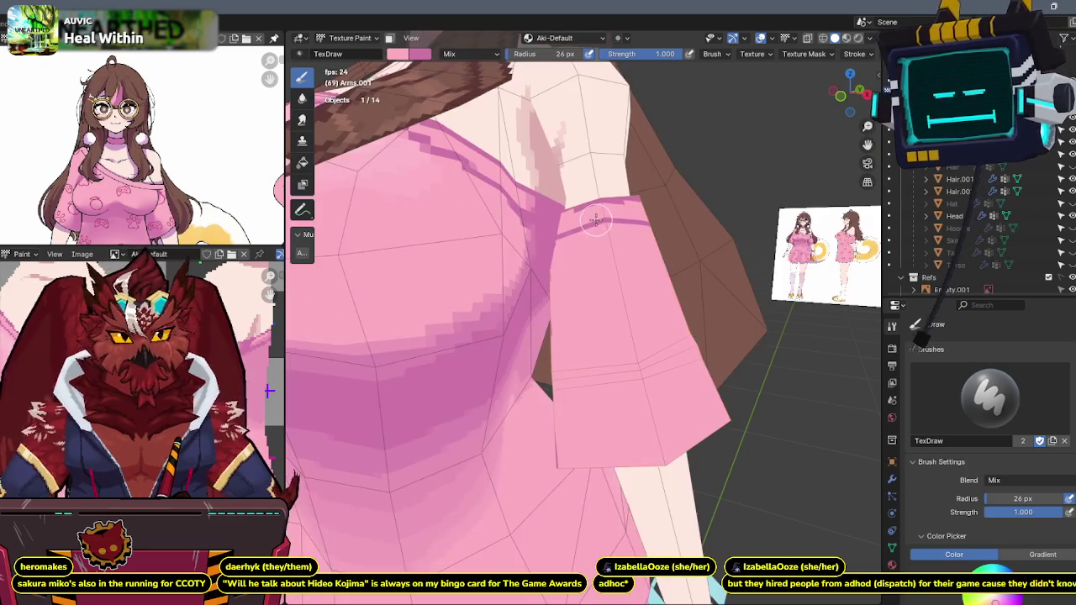
- Isolate the arm pieces and paint dark pink strokes down the Arms.001 sleeve
scroll(534, 245, up, 3)
scroll(534, 246, down, 2)
mouse_move(534, 245)
middle_down()
mouse_move(589, 214)
mouse_move(610, 210)
mouse_move(615, 223)
mouse_move(492, 307)
mouse_move(467, 285)
mouse_move(479, 246)
mouse_move(538, 227)
mouse_move(554, 193)
middle_up()
scroll(588, 214, down, 2)
scroll(615, 223, up, 1)
scroll(523, 287, up, 2)
key(KP_Divide)
scroll(547, 216, up, 3)
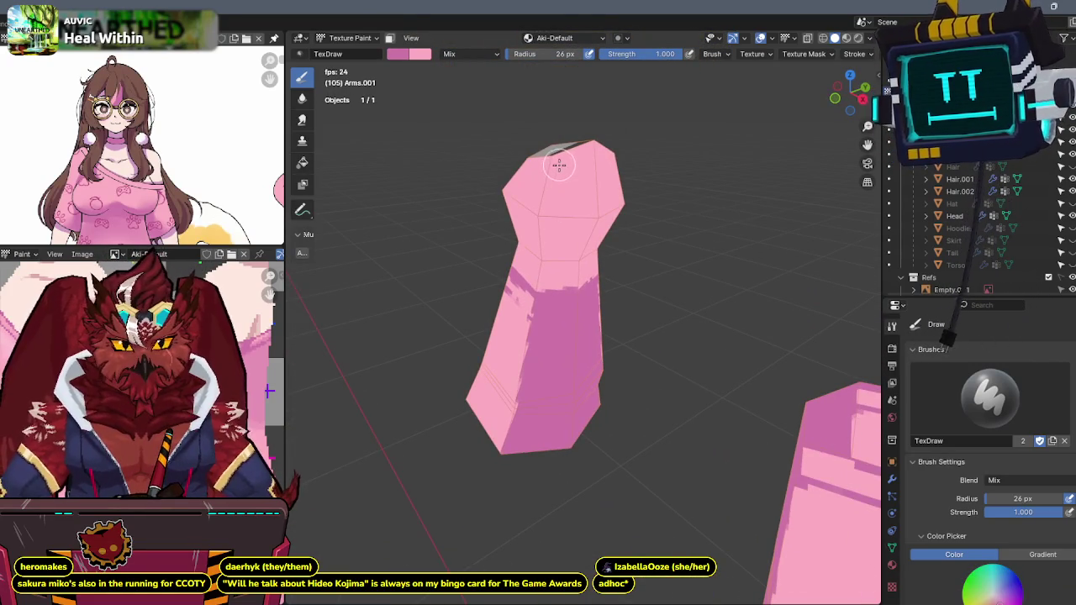
drag(556, 178, 556, 174)
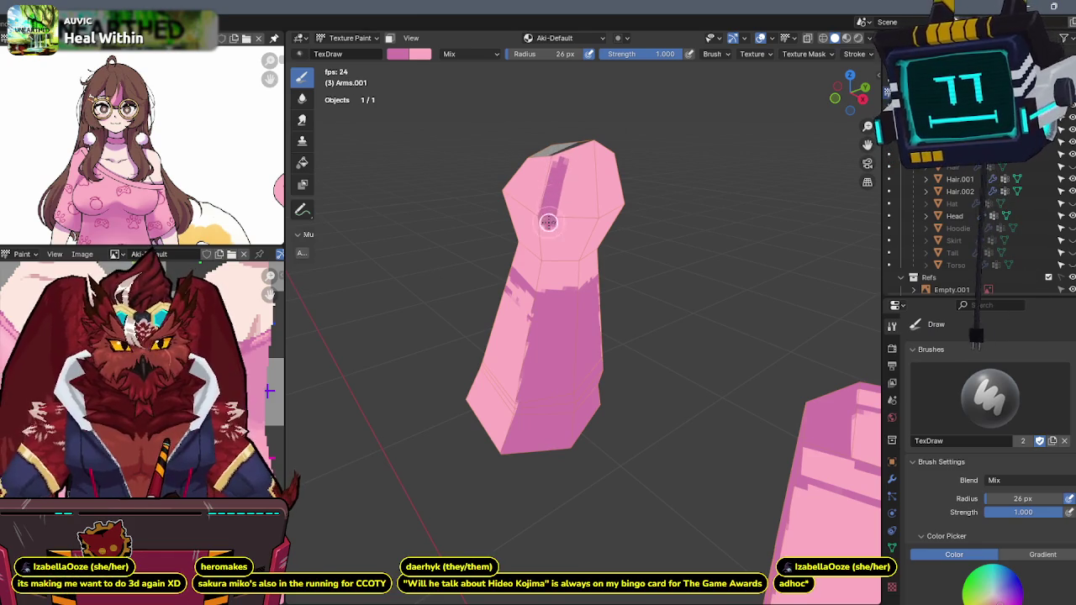
drag(549, 238, 545, 295)
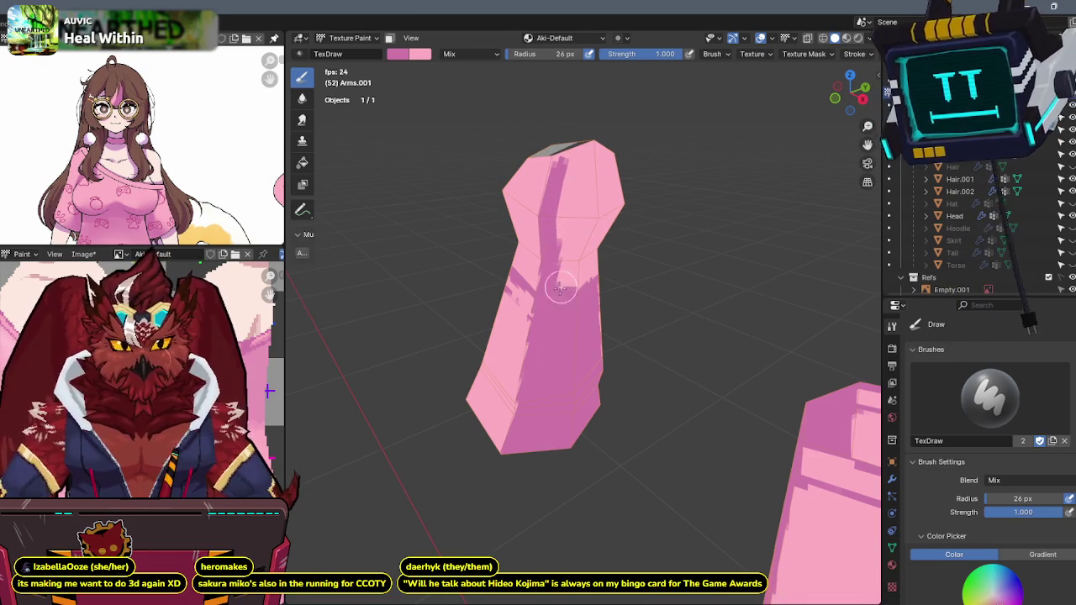
middle_drag(579, 252, 532, 313)
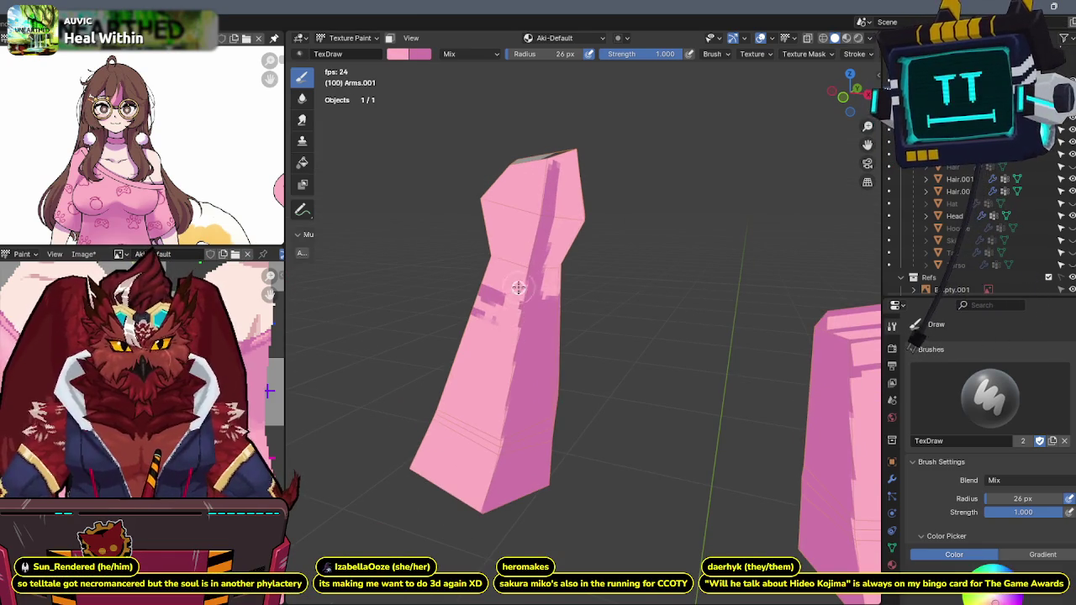
- Deepen dark pink shading across the arm's top and upper left, covering light patches
mouse_move(451, 331)
middle_down()
mouse_move(565, 216)
mouse_move(543, 201)
mouse_move(577, 202)
mouse_move(540, 183)
mouse_move(624, 188)
mouse_move(546, 215)
middle_up()
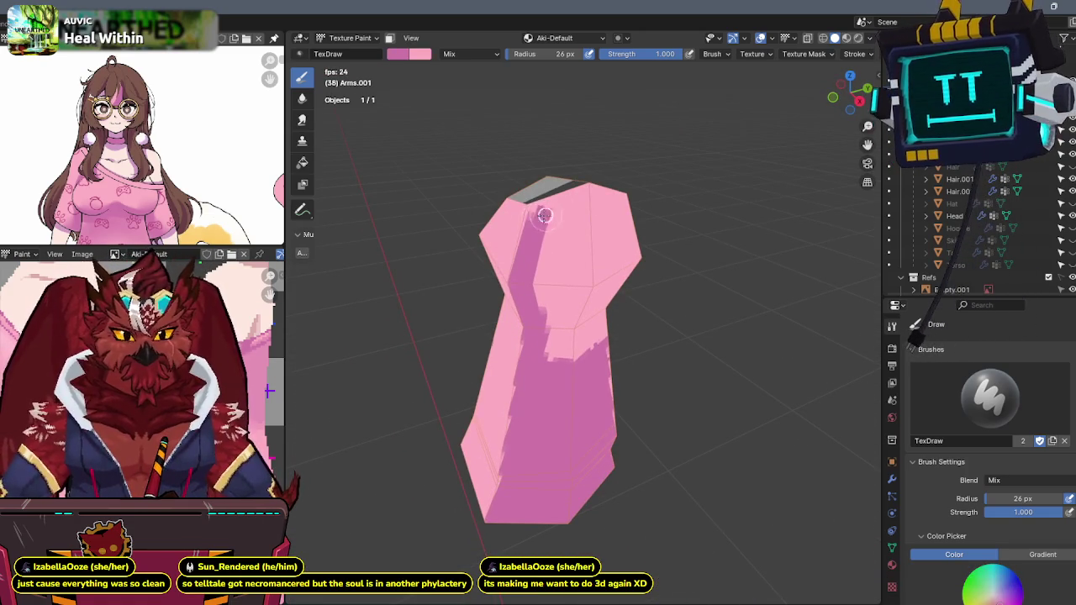
drag(545, 211, 578, 200)
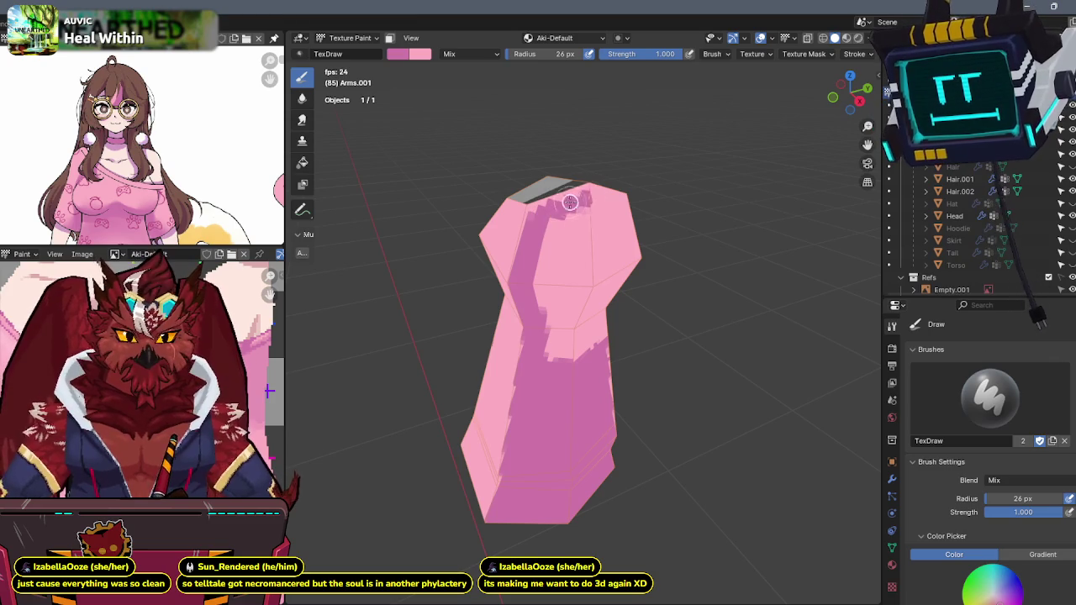
middle_drag(587, 198, 534, 187)
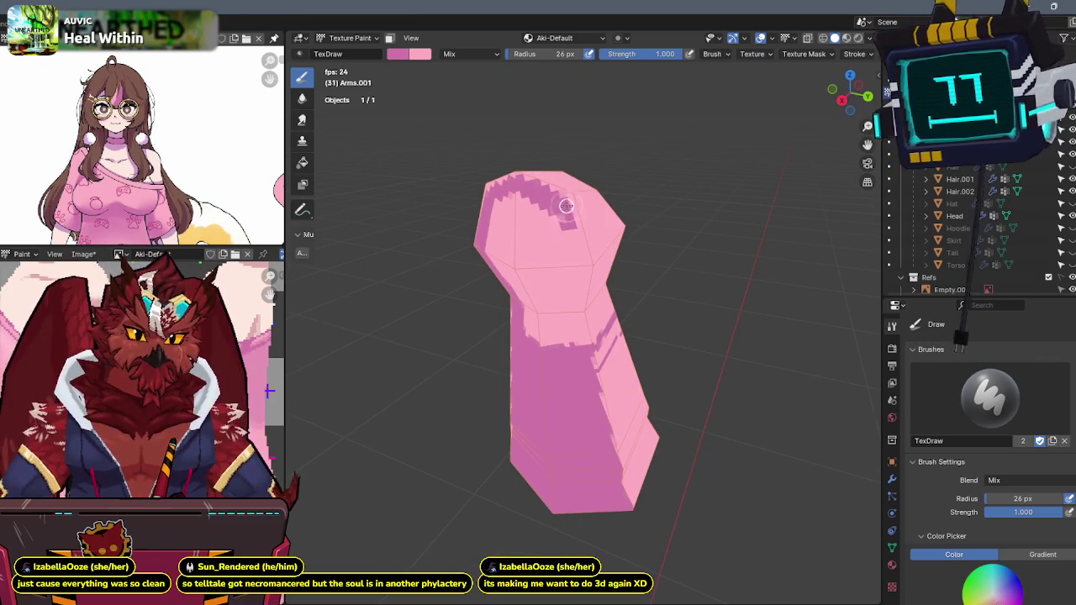
middle_drag(573, 231, 556, 244)
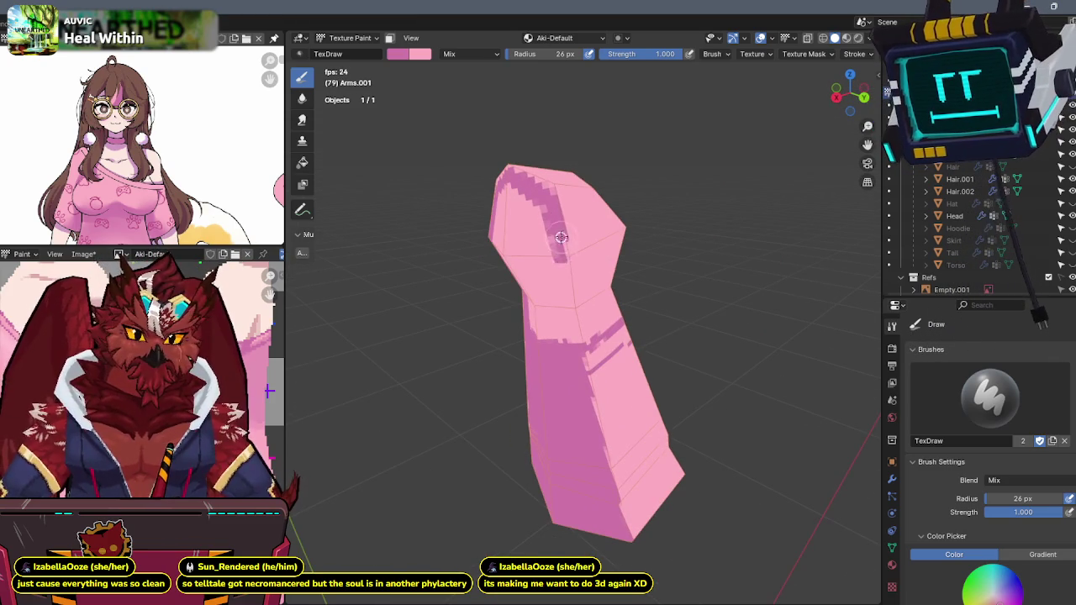
mouse_move(562, 257)
mouse_down()
mouse_move(570, 337)
mouse_move(538, 300)
mouse_move(547, 305)
mouse_move(546, 244)
mouse_up()
mouse_move(546, 244)
middle_down()
mouse_move(556, 231)
mouse_move(557, 243)
middle_up()
mouse_move(557, 243)
mouse_down()
mouse_move(510, 223)
mouse_move(526, 289)
mouse_up()
middle_drag(526, 288, 536, 252)
mouse_move(536, 252)
mouse_down()
mouse_move(547, 312)
mouse_move(564, 283)
mouse_up()
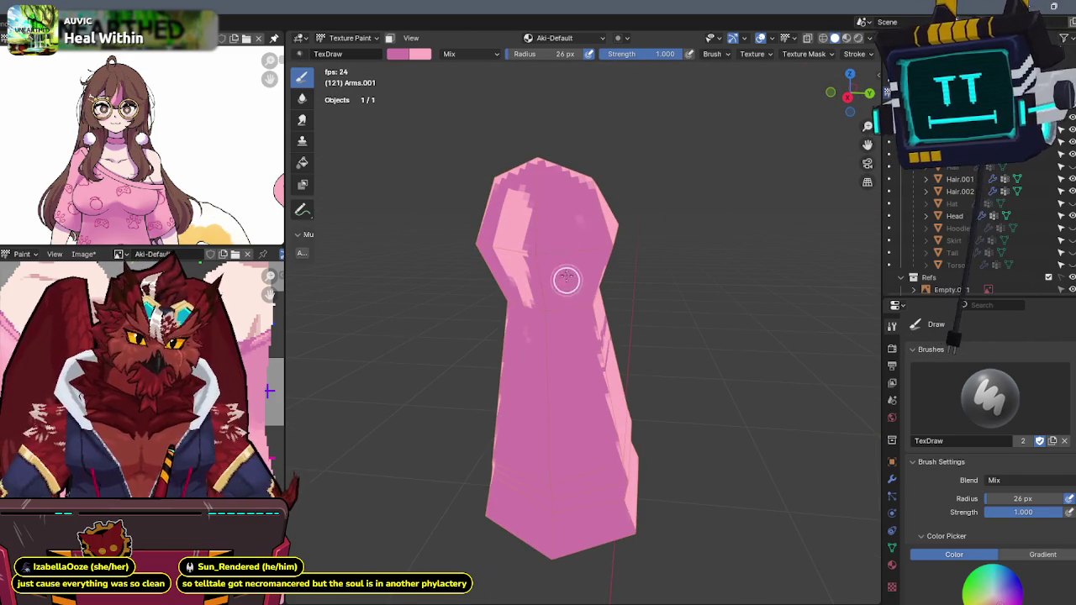
middle_drag(547, 188, 548, 198)
mouse_move(548, 197)
mouse_down()
mouse_move(512, 211)
mouse_move(538, 269)
mouse_move(533, 335)
mouse_up()
- Paint over the arm's grey top patch in pink
middle_drag(533, 335, 579, 276)
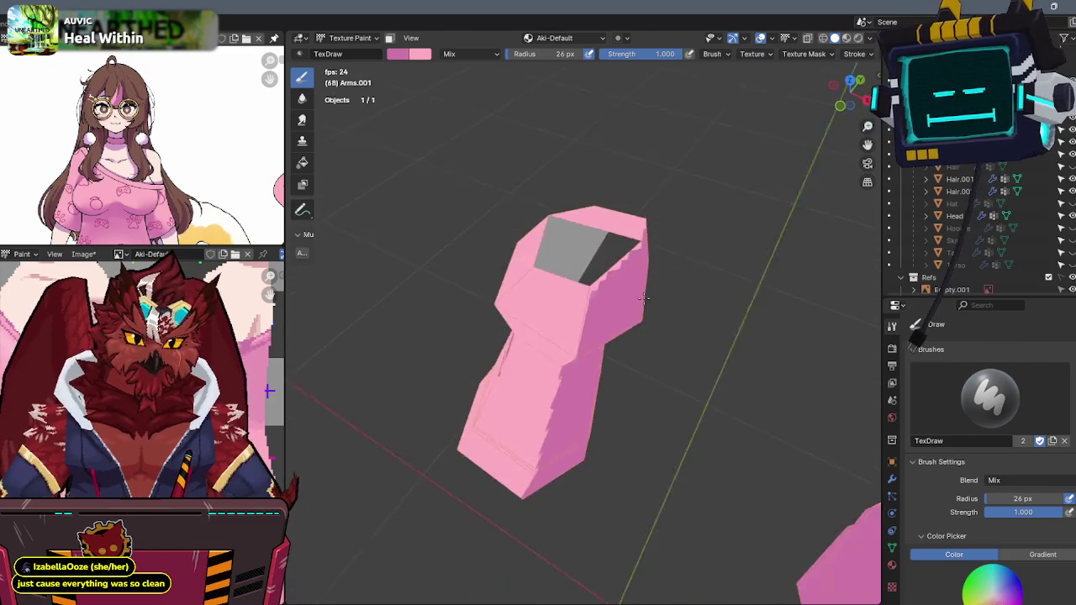
drag(579, 276, 573, 286)
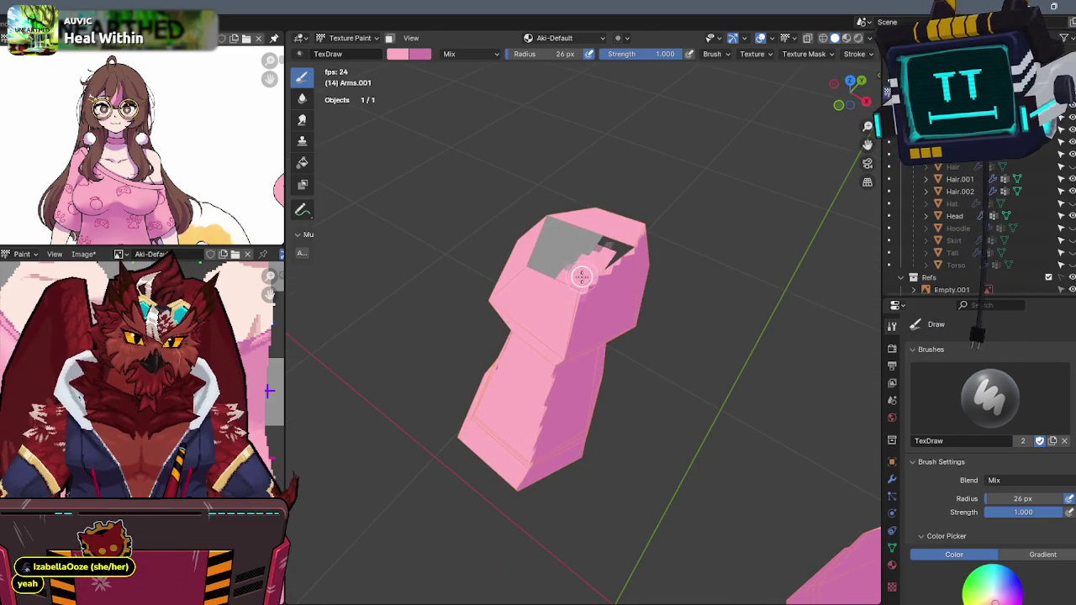
middle_drag(622, 251, 580, 231)
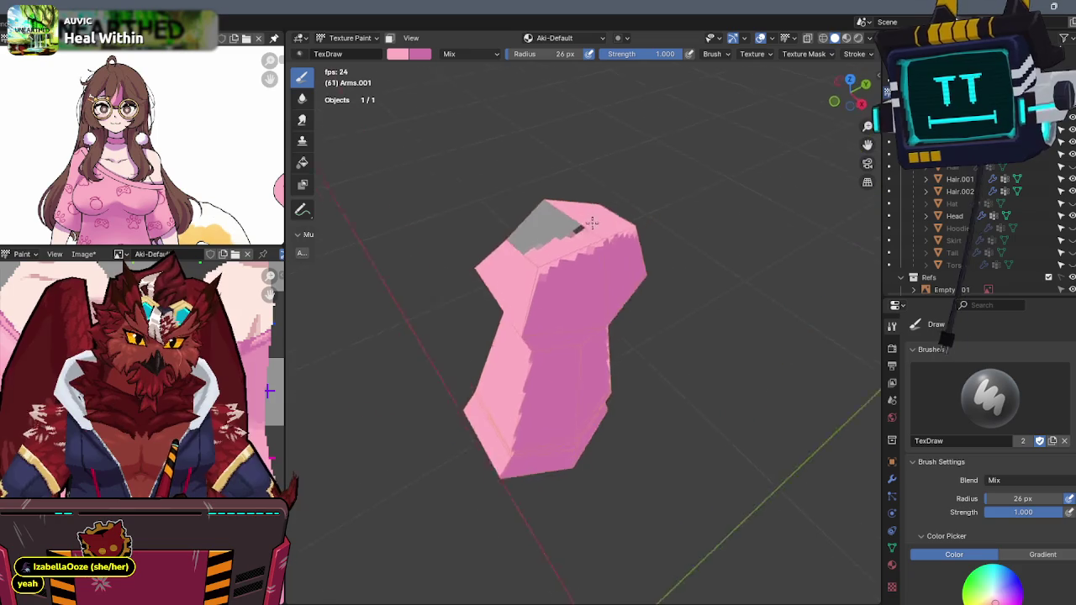
drag(580, 231, 542, 219)
mouse_move(523, 202)
middle_down()
mouse_move(575, 268)
mouse_move(619, 245)
mouse_move(630, 287)
mouse_move(586, 231)
mouse_move(612, 266)
middle_up()
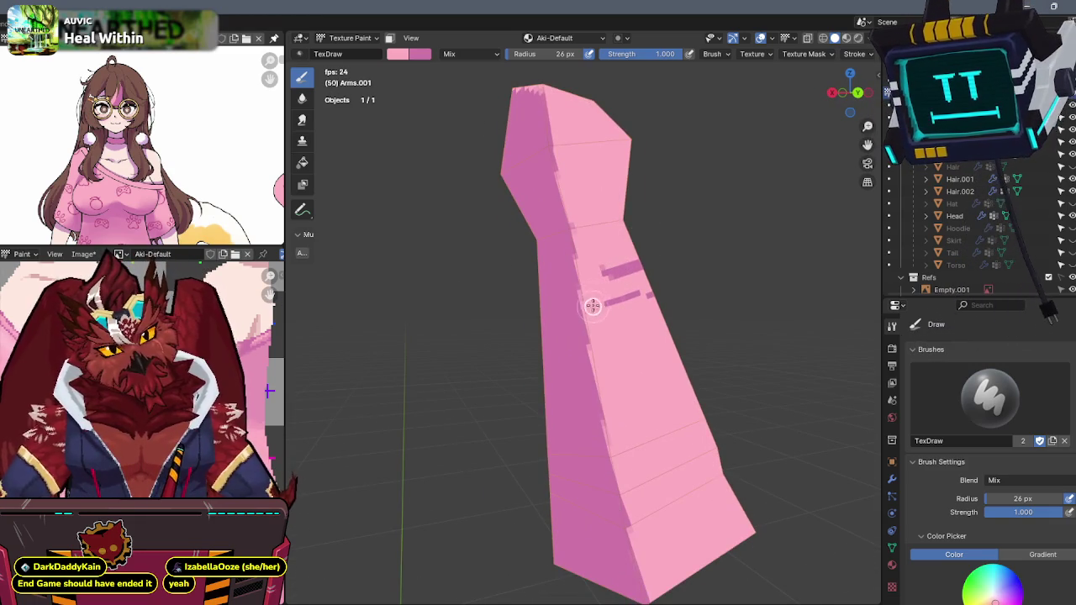
middle_drag(584, 300, 572, 267)
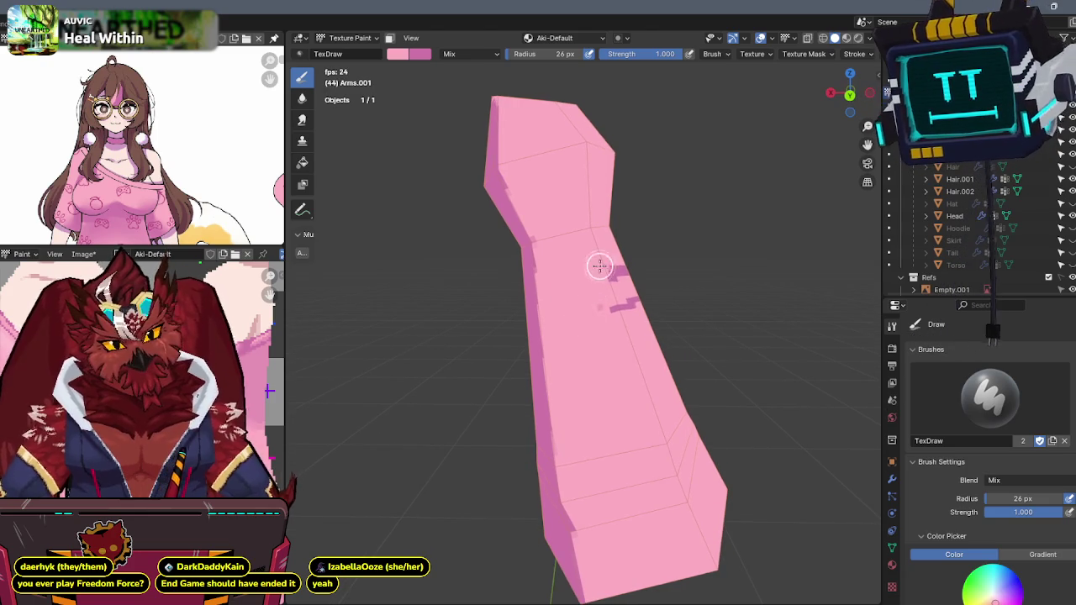
mouse_move(637, 244)
middle_down()
mouse_move(532, 241)
mouse_move(557, 257)
mouse_move(411, 249)
mouse_move(523, 197)
mouse_move(500, 176)
middle_up()
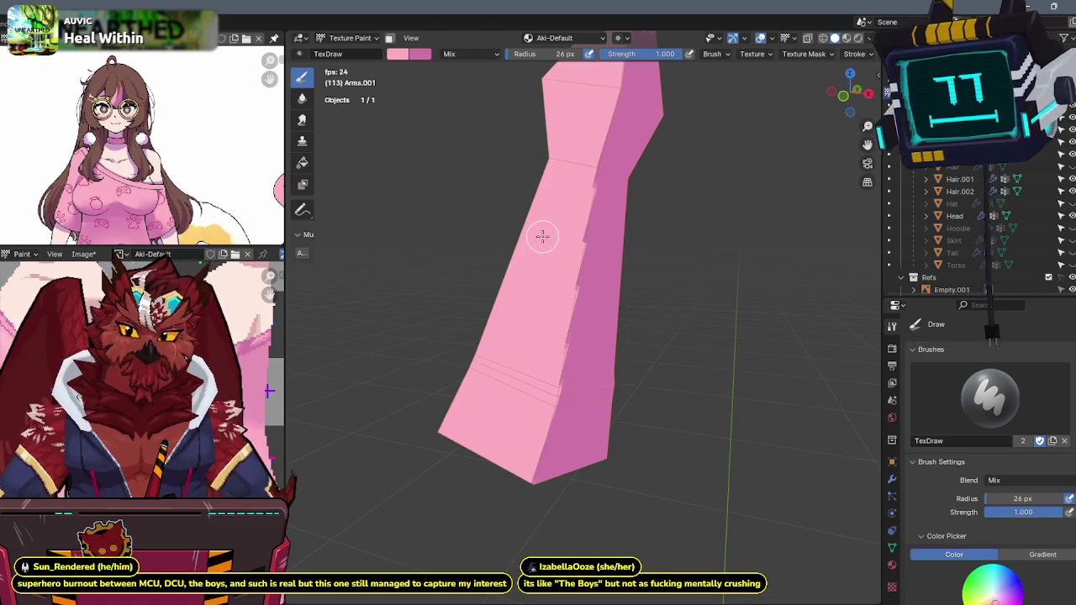
- In front view, paint a wider darker pink shading patch across the sleeve
key(KP_1)
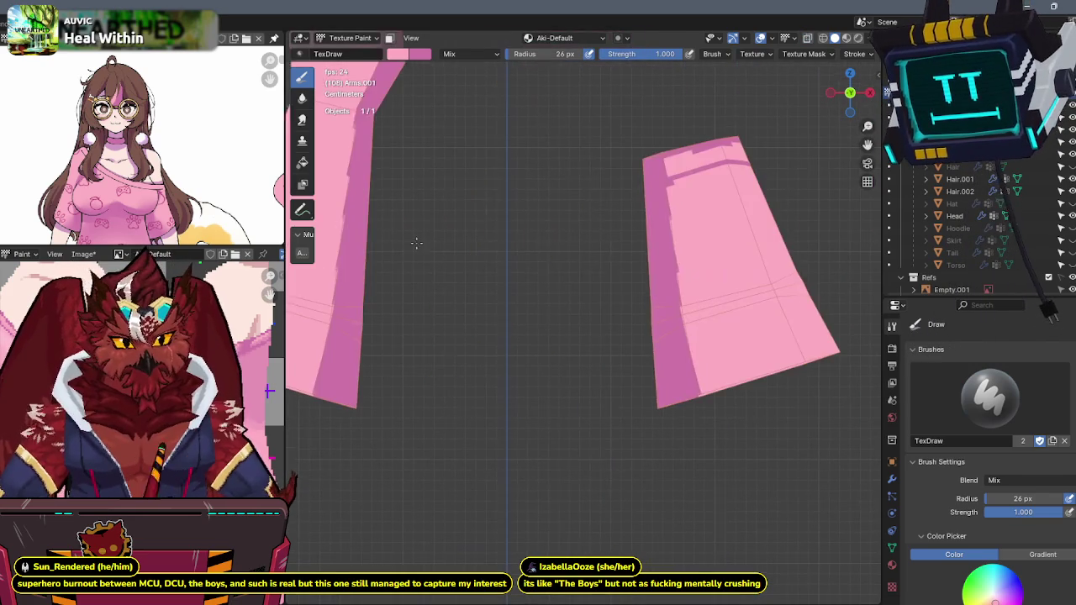
scroll(521, 53, down, 5)
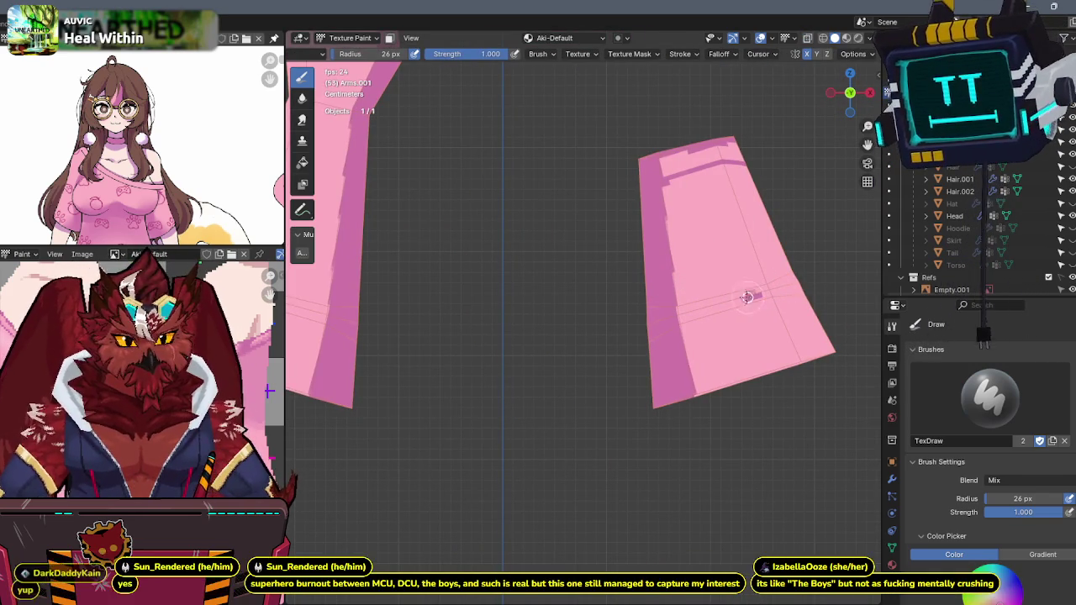
drag(749, 296, 706, 304)
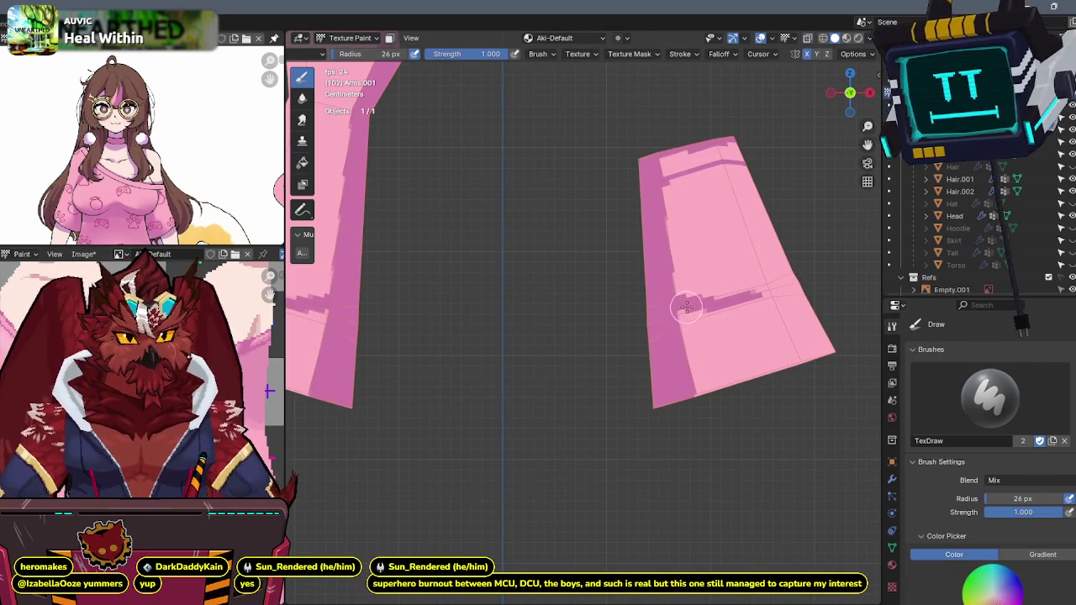
mouse_move(679, 319)
mouse_down()
mouse_move(672, 339)
mouse_move(739, 303)
mouse_up()
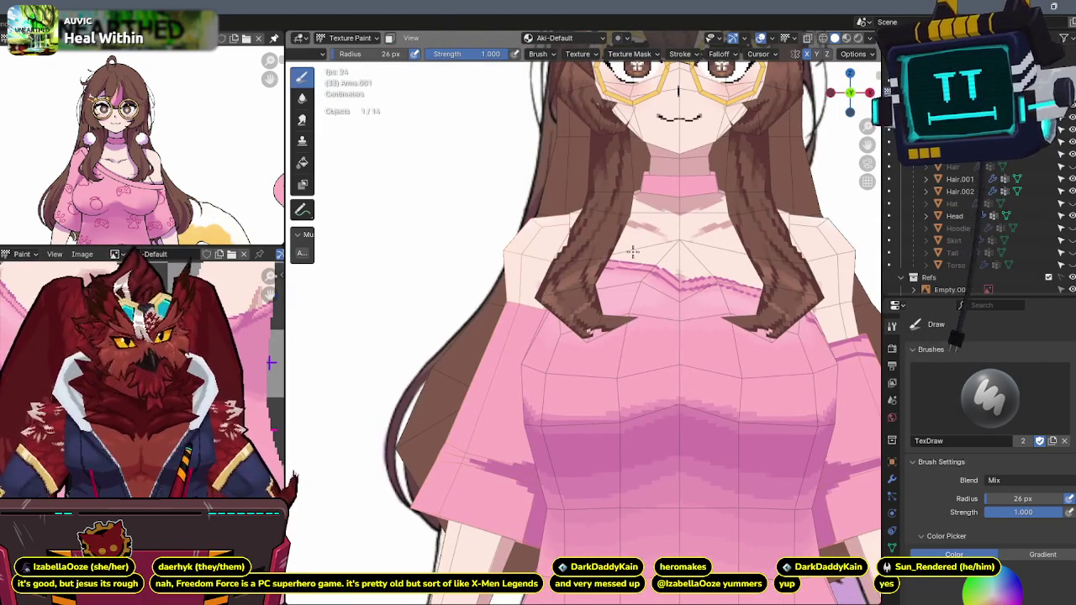
- Back in Object Mode, add shape keys to Arms and rename the new key 'Sleeves'
key(ctrl+Tab)
click(582, 244)
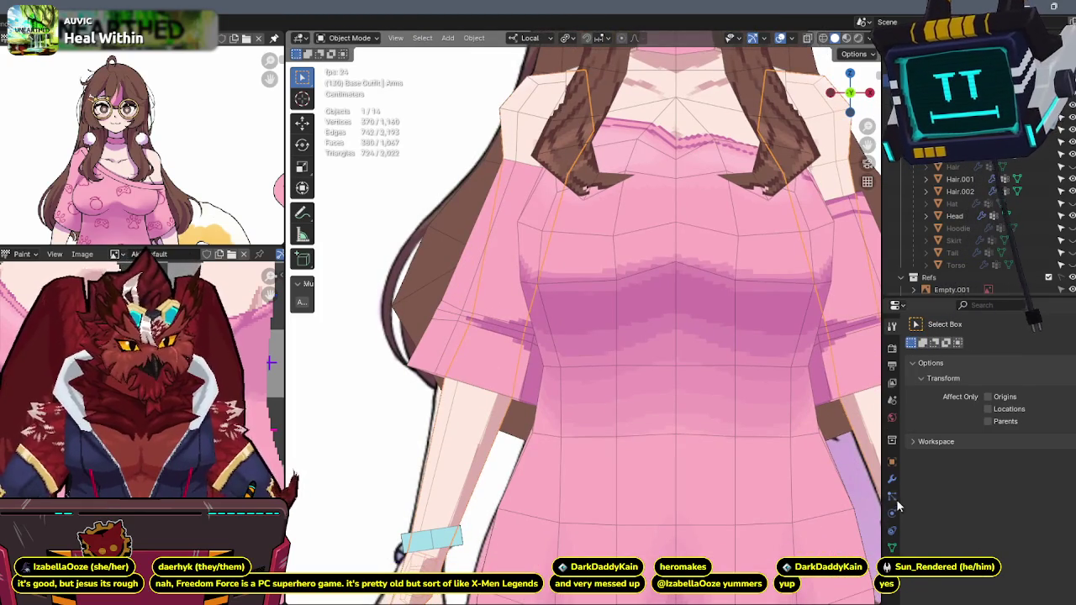
click(892, 547)
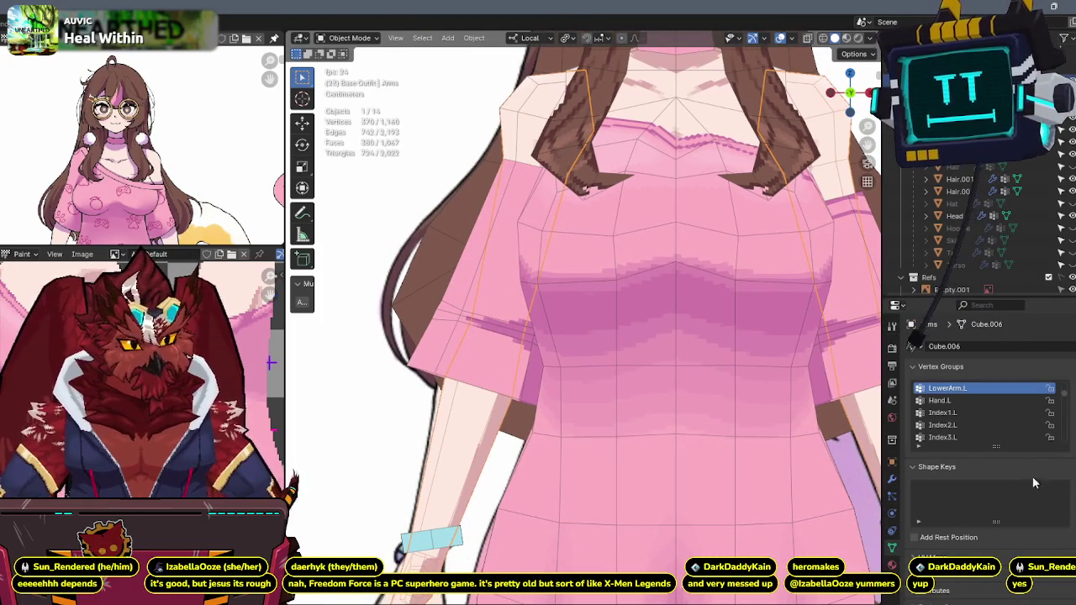
click(1063, 488)
click(1064, 488)
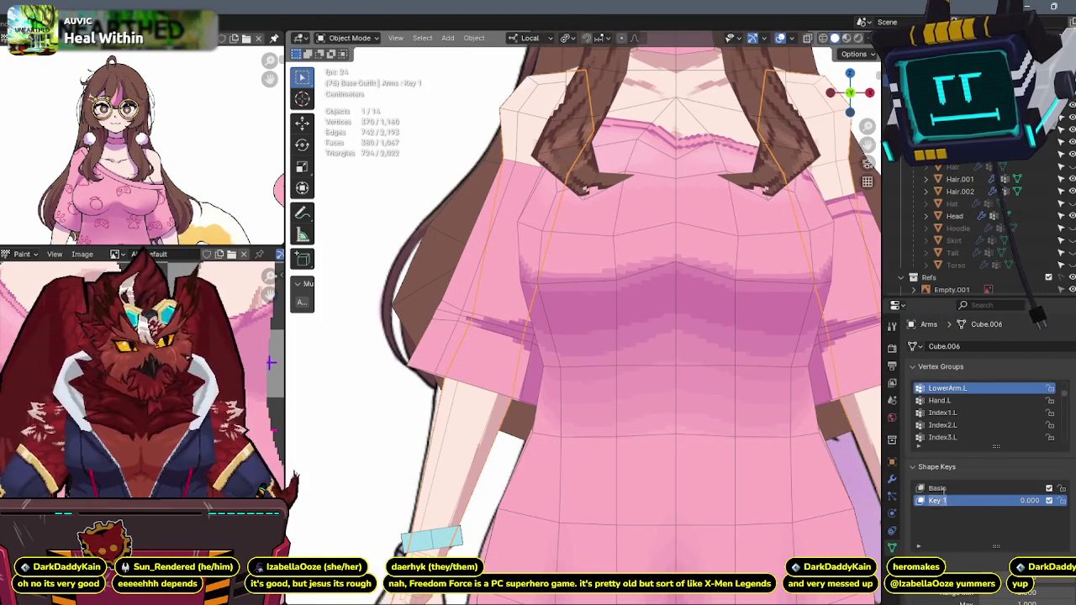
text(Sleeves)
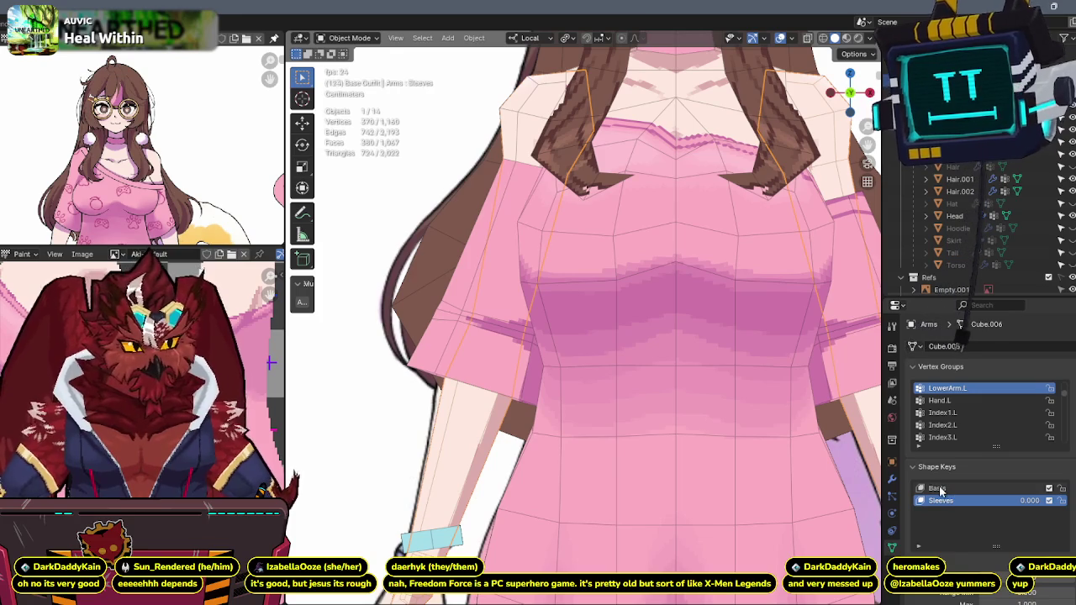
- In Edit Mode, box-select the sleeve's left shoulder and shrink it to 0.852
shift+scroll(701, 403, up, 1)
shift+scroll(695, 393, up, 1)
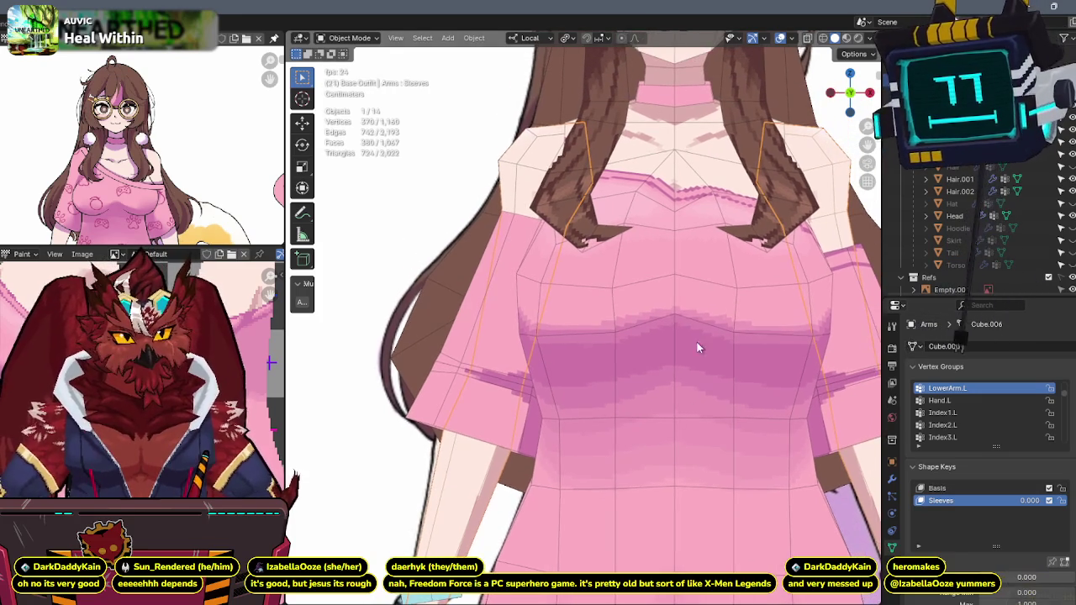
shift+scroll(690, 270, up, 1)
key(Tab)
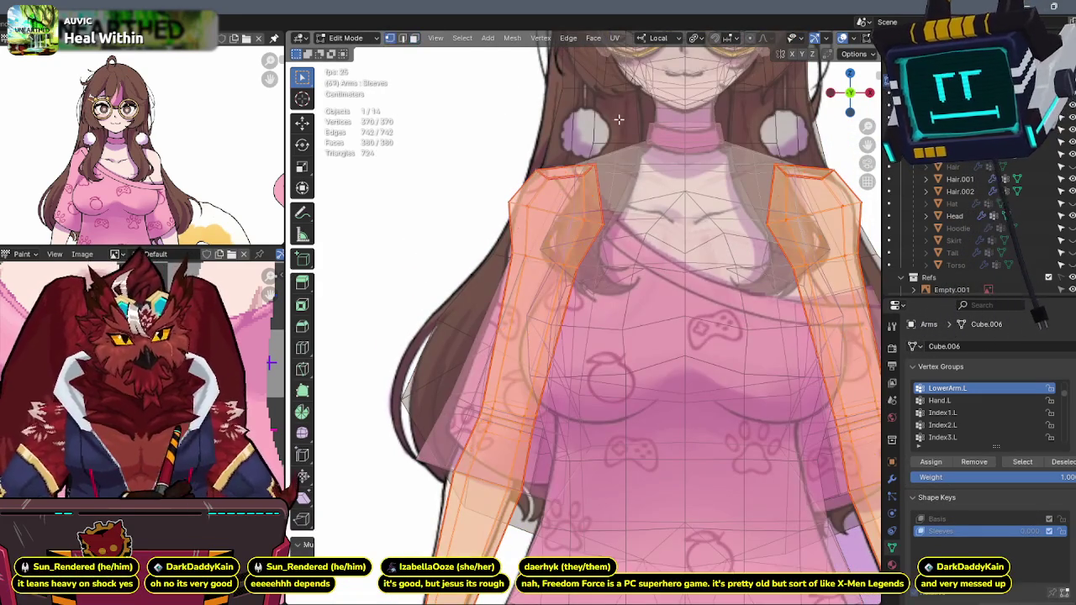
drag(619, 120, 432, 286)
key(s)
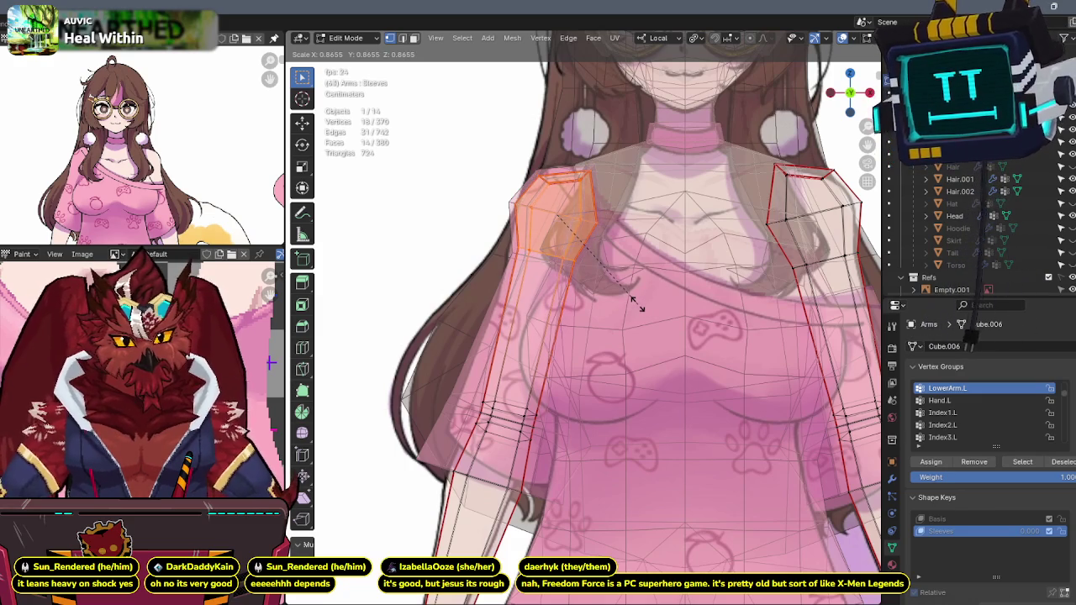
right_click(639, 307)
key(s)
click(631, 293)
- Rescale the shoulder to 0.955 and turn off the X-ray display
key(Tab)
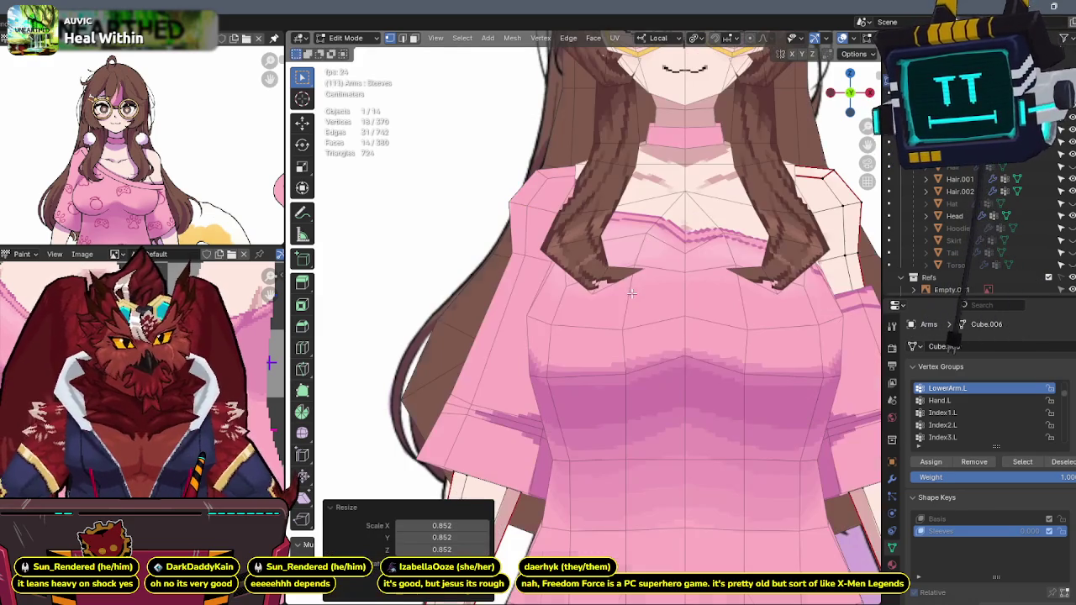
key(Tab)
key(s)
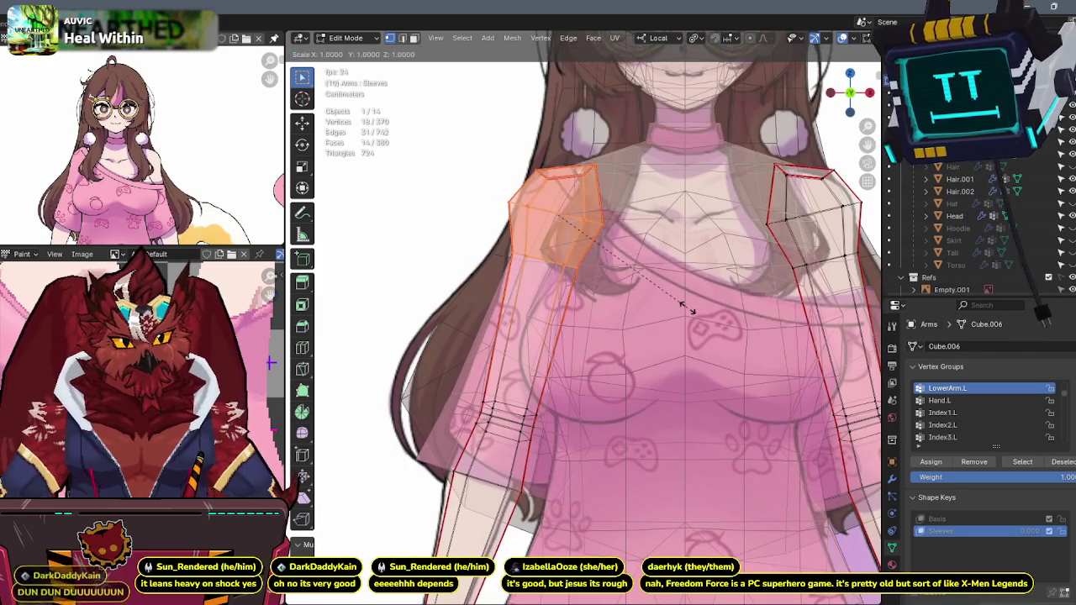
click(682, 305)
key(alt+z)
- In Object Mode, pin the Sleeves shape key and make Arms.001 active
key(ctrl+Tab)
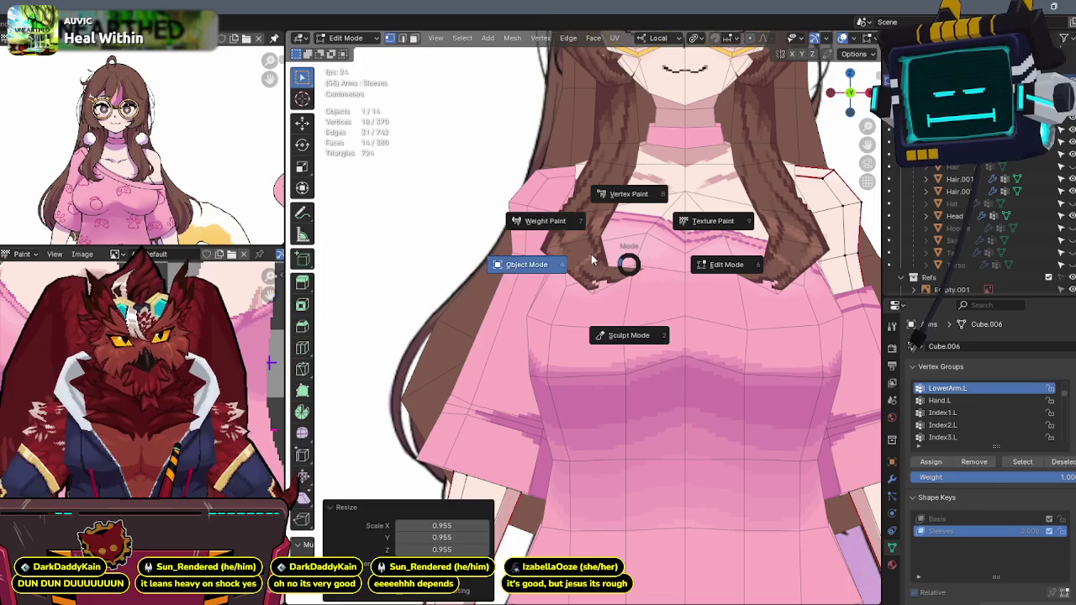
click(592, 261)
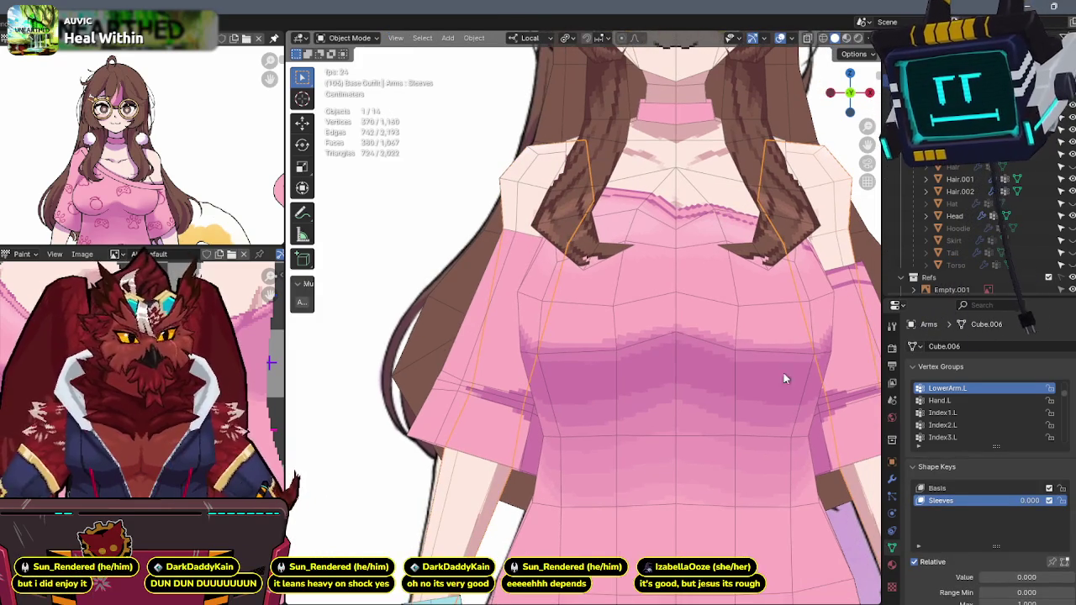
click(1051, 562)
shift+middle_drag(640, 244, 641, 322)
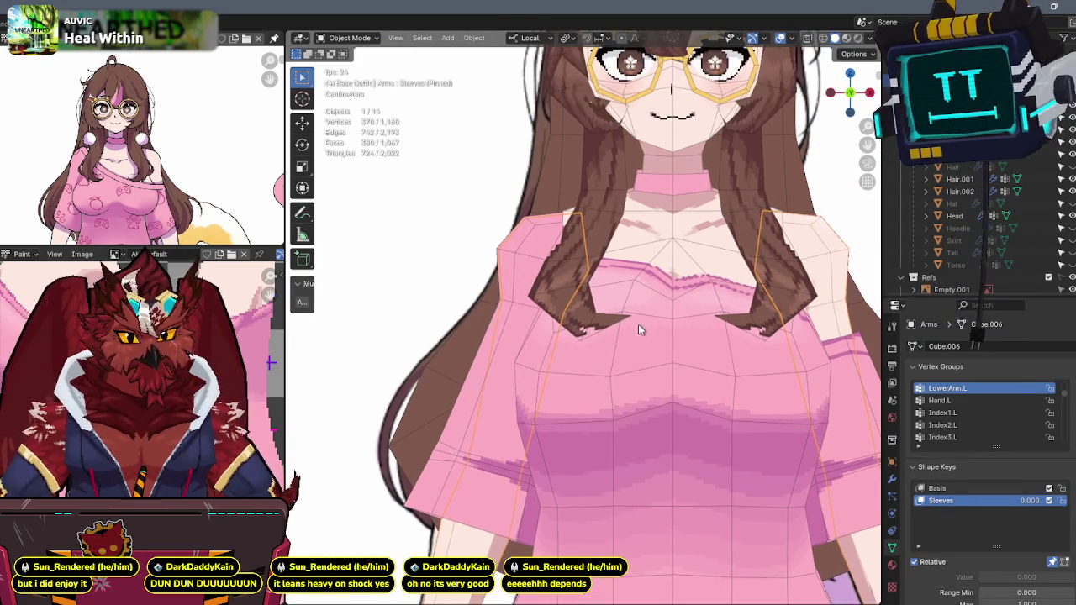
click(437, 423)
mouse_move(471, 402)
middle_down()
mouse_move(601, 338)
mouse_move(605, 216)
mouse_move(607, 249)
middle_up()
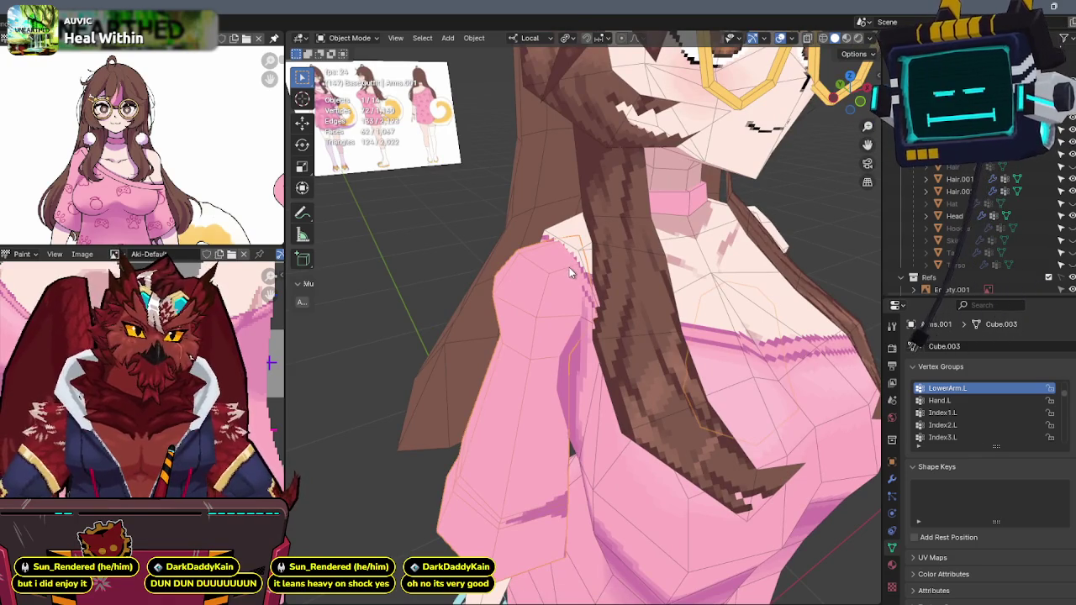
- Put Arms.001 in Texture Paint and toggle its local view to inspect the shoulder
mouse_move(568, 266)
middle_down()
mouse_move(592, 243)
mouse_move(579, 247)
middle_up()
key(ctrl+Tab)
click(591, 209)
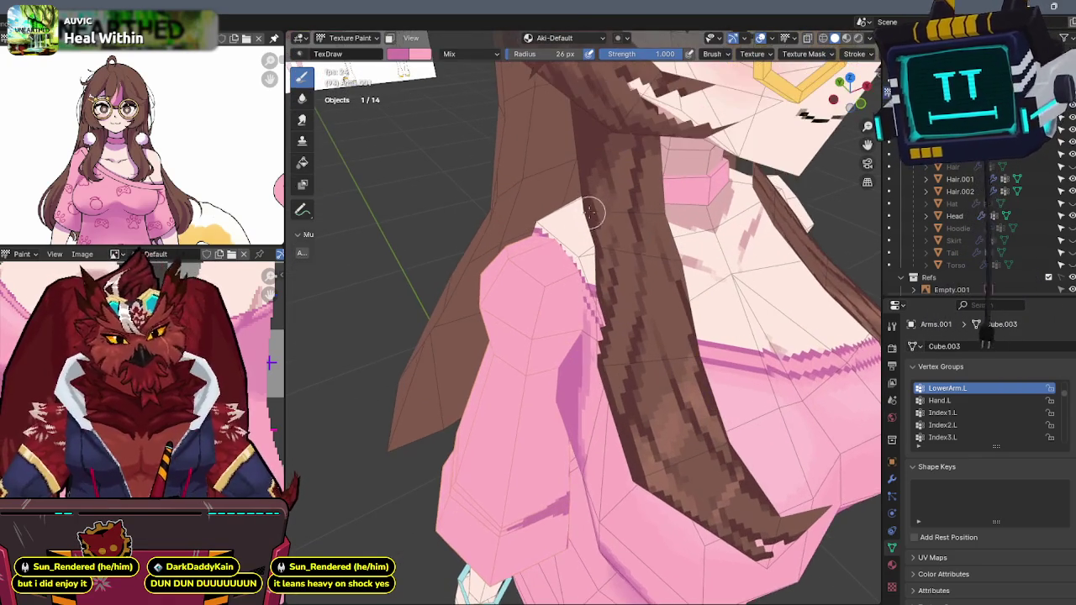
middle_drag(569, 290, 568, 269)
key(slash)
mouse_move(588, 233)
middle_down()
mouse_move(560, 218)
mouse_move(528, 244)
middle_up()
key(slash)
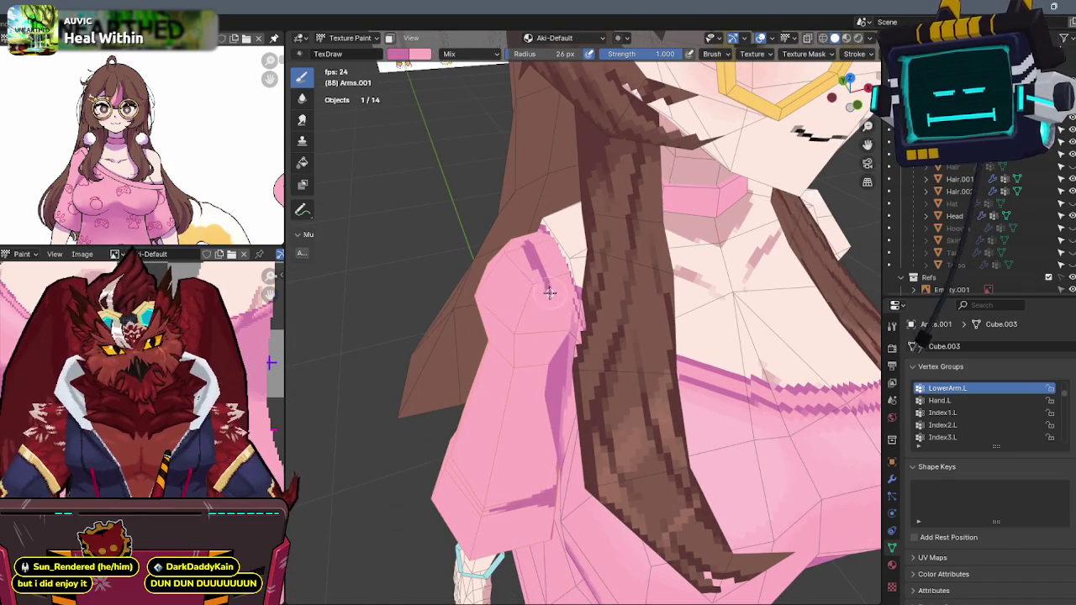
- Check the isolated arms from an axis view, then return to the character and hide the back hair
middle_drag(555, 302, 569, 277)
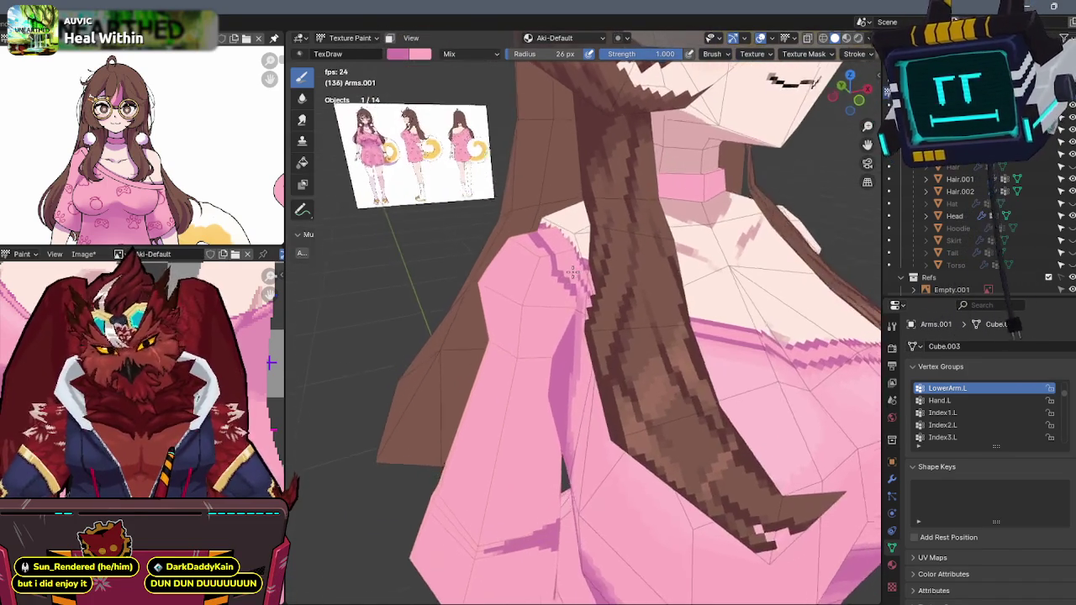
key(slash)
key(slash)
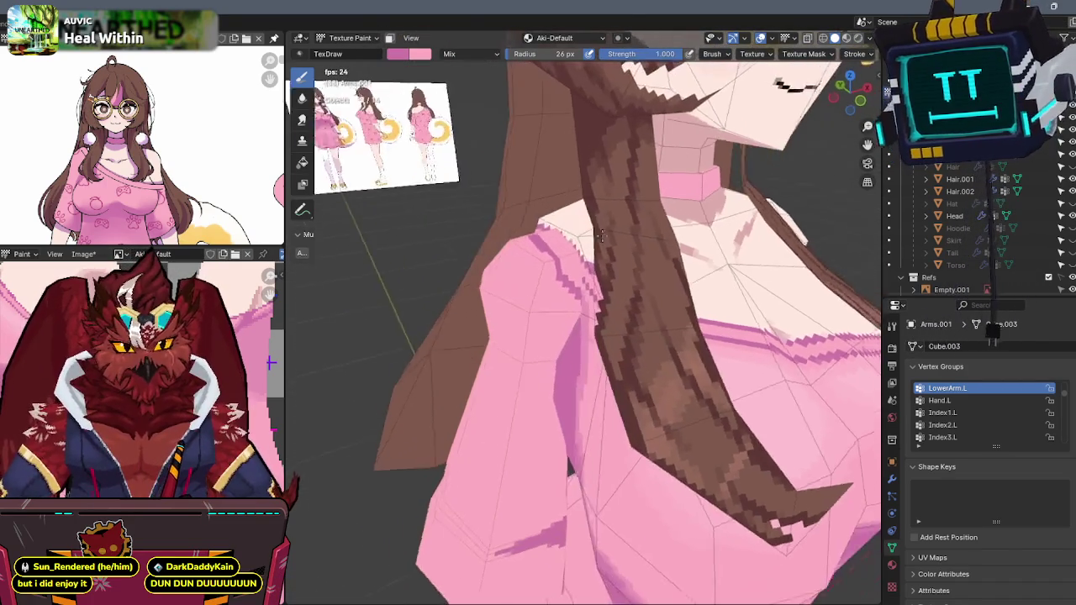
key(slash)
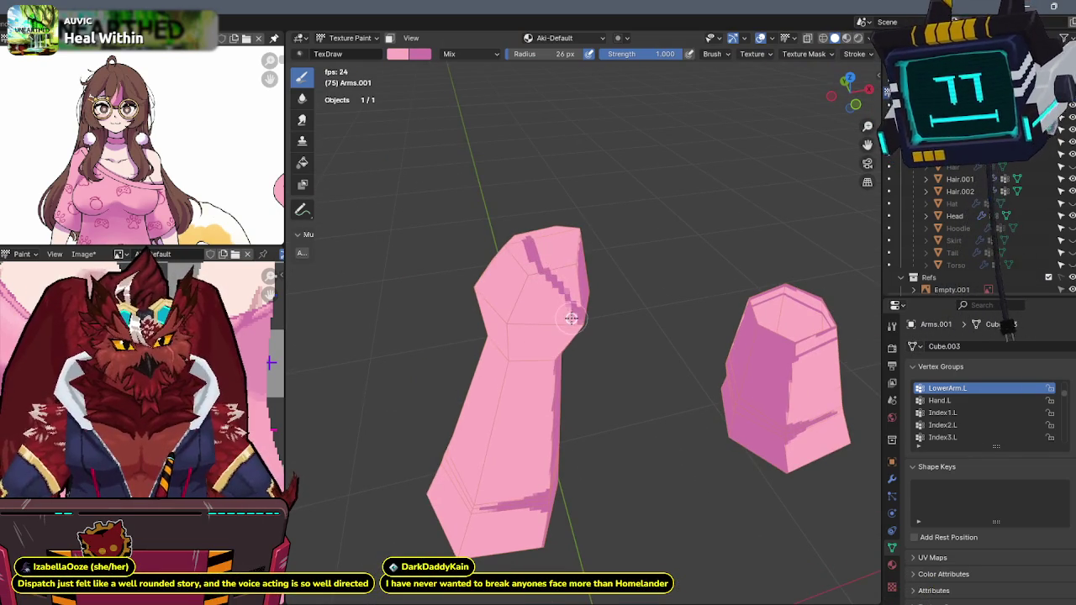
middle_drag(529, 232, 664, 231)
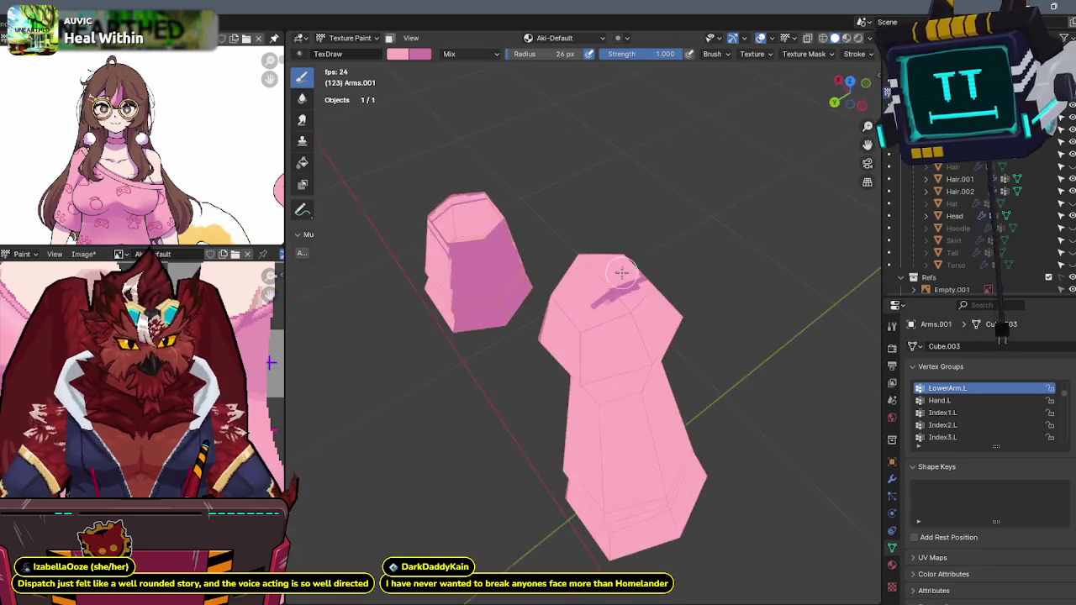
click(845, 93)
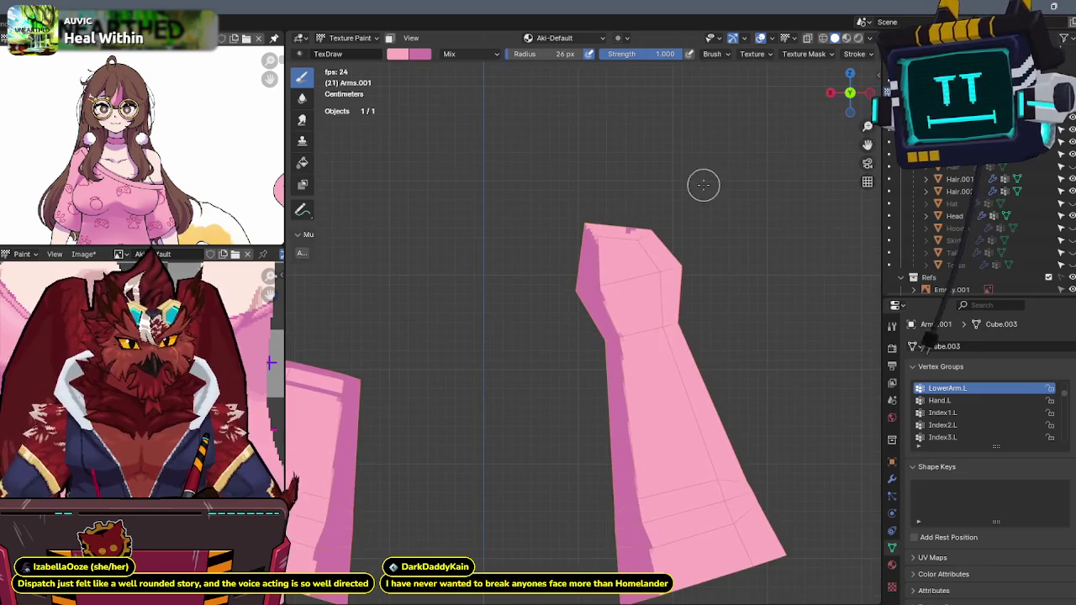
key(KP_Divide)
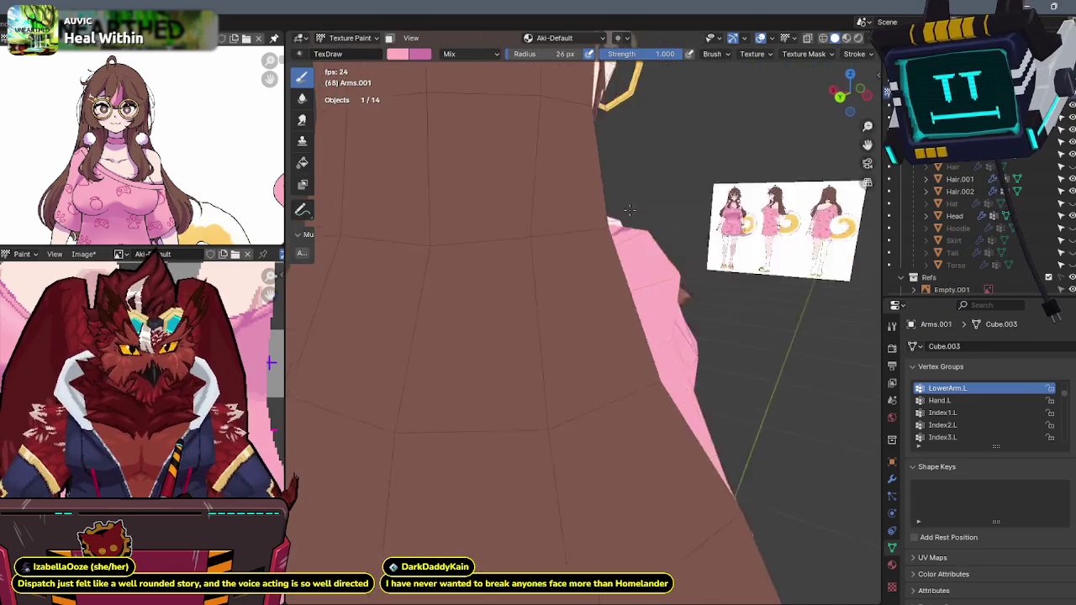
middle_drag(574, 245, 740, 189)
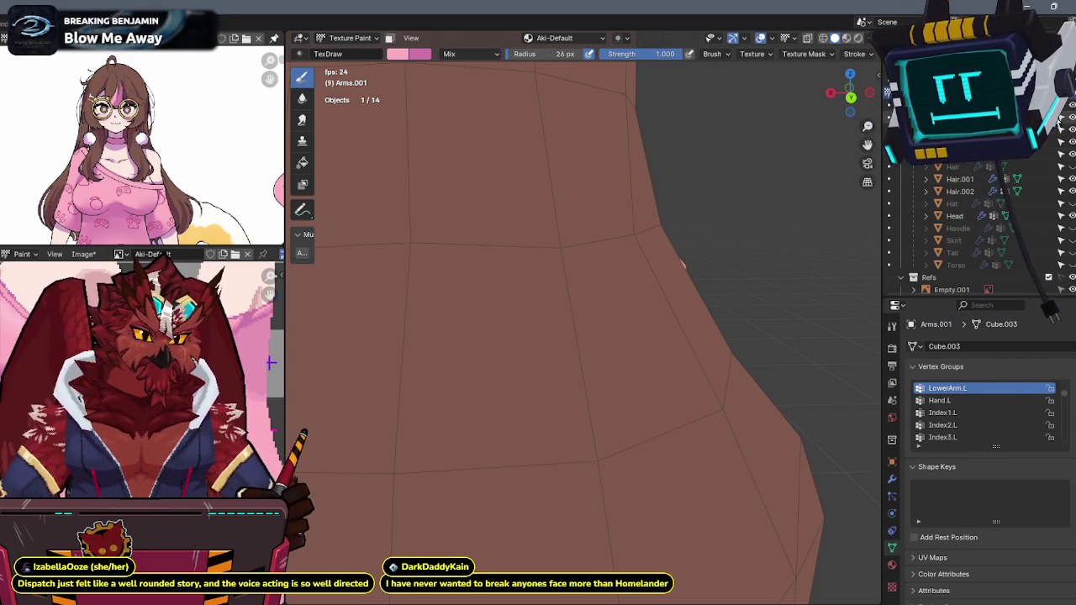
key(ctrl+z)
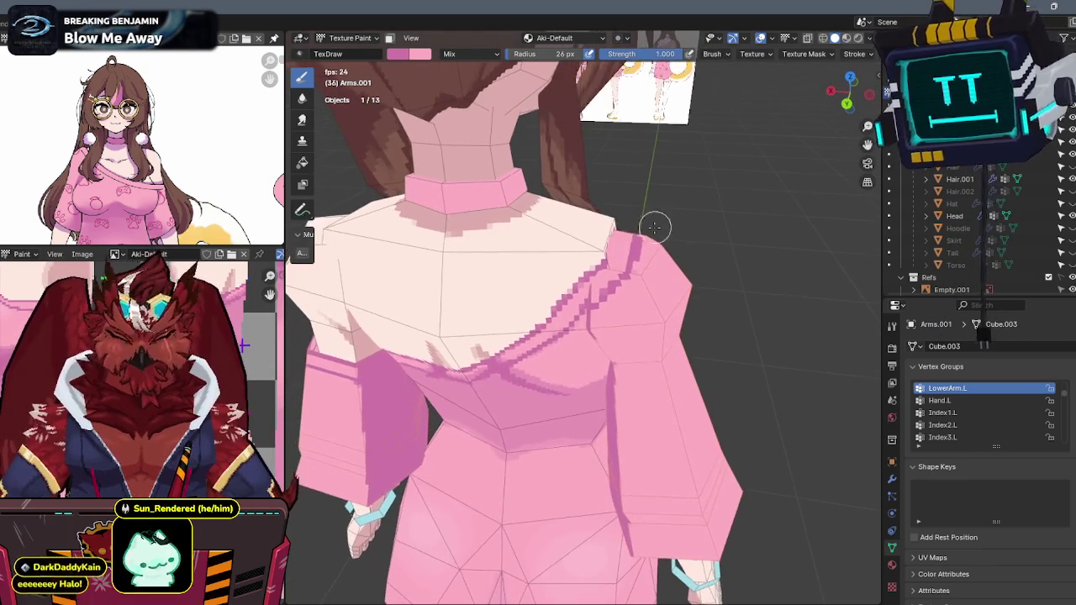
- Inspect the isolated sleeves from several angles, then bring back the whole character
key(KP_Divide)
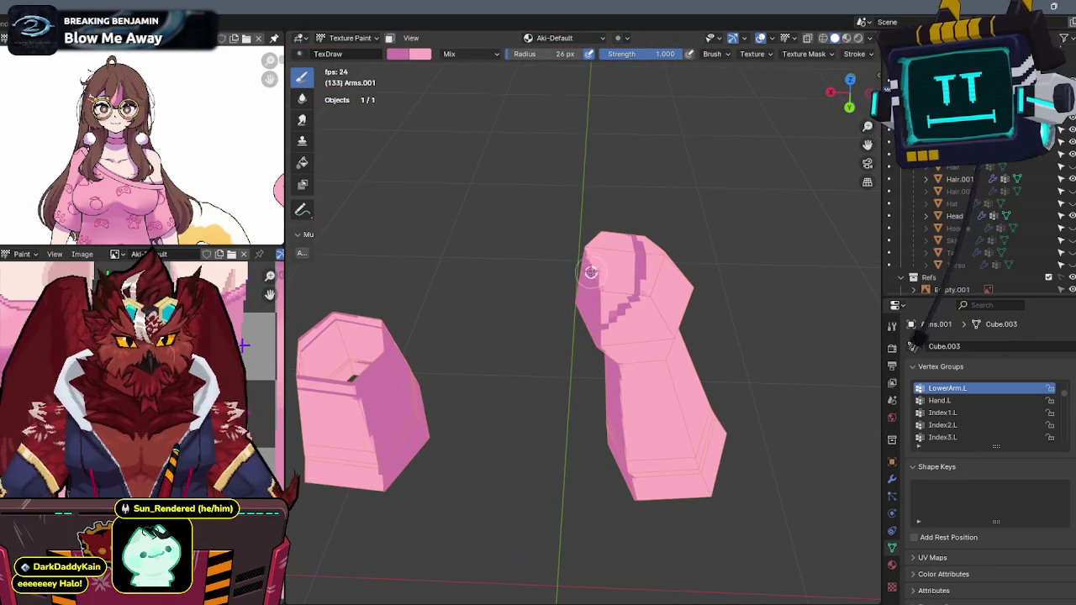
mouse_move(584, 240)
middle_down()
mouse_move(639, 245)
mouse_move(575, 287)
mouse_move(547, 277)
mouse_move(557, 264)
middle_up()
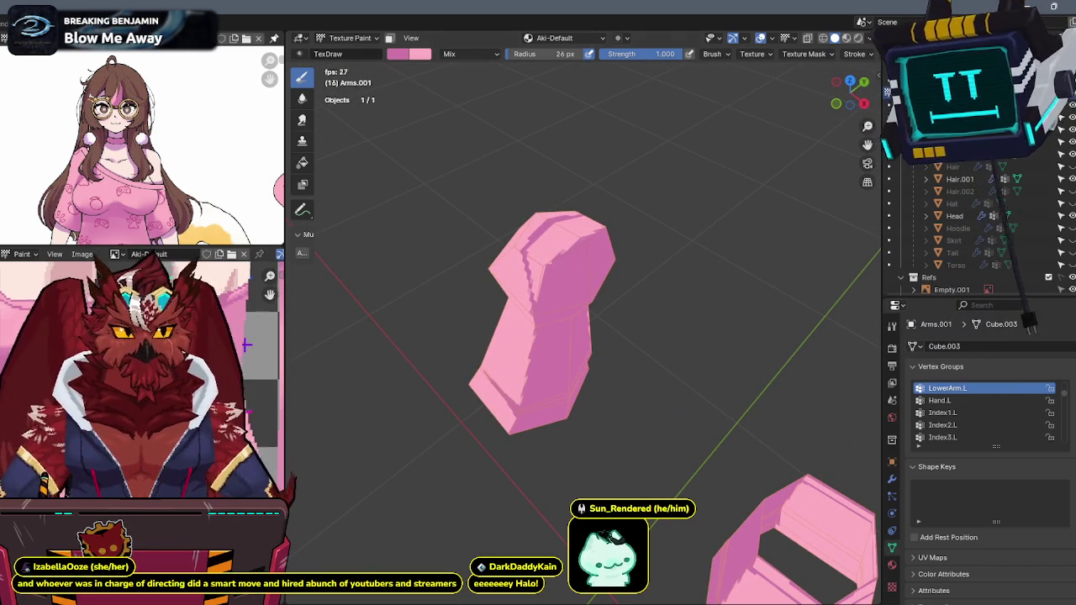
middle_drag(357, 314, 495, 261)
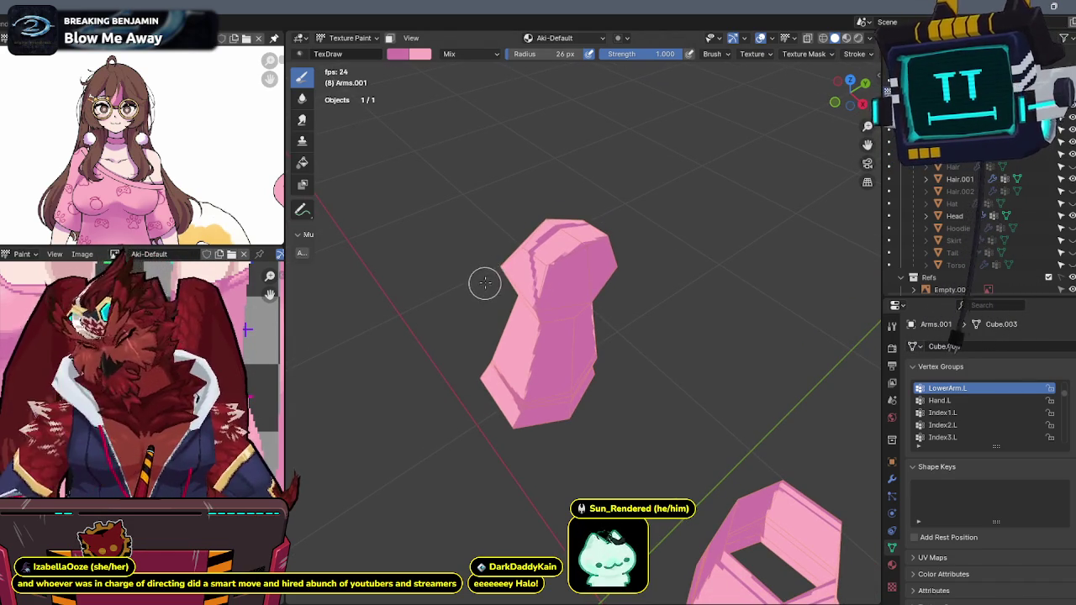
key(KP_Divide)
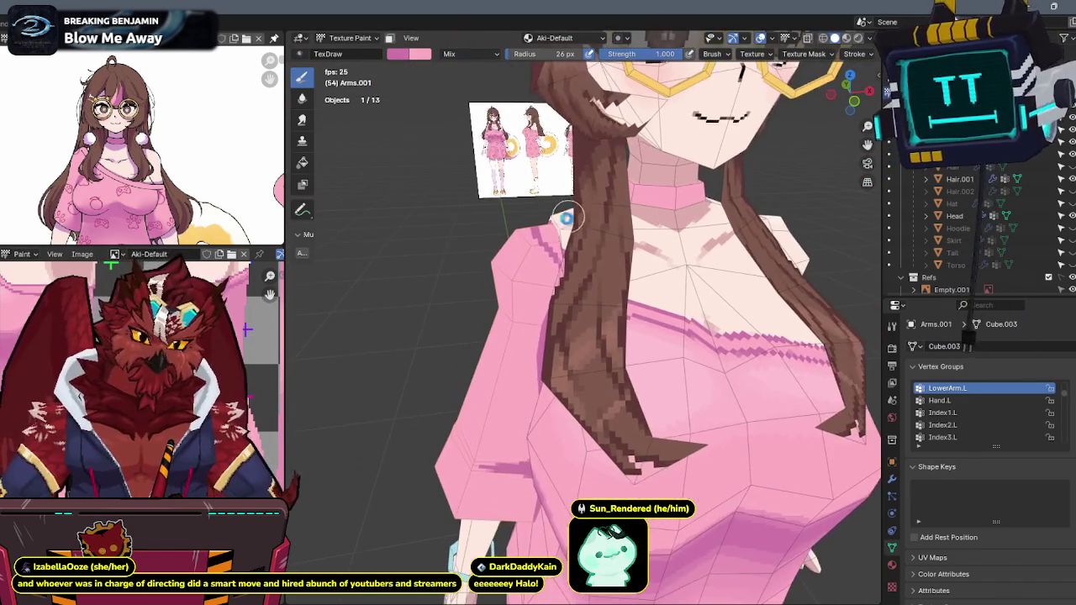
scroll(563, 240, down, 3)
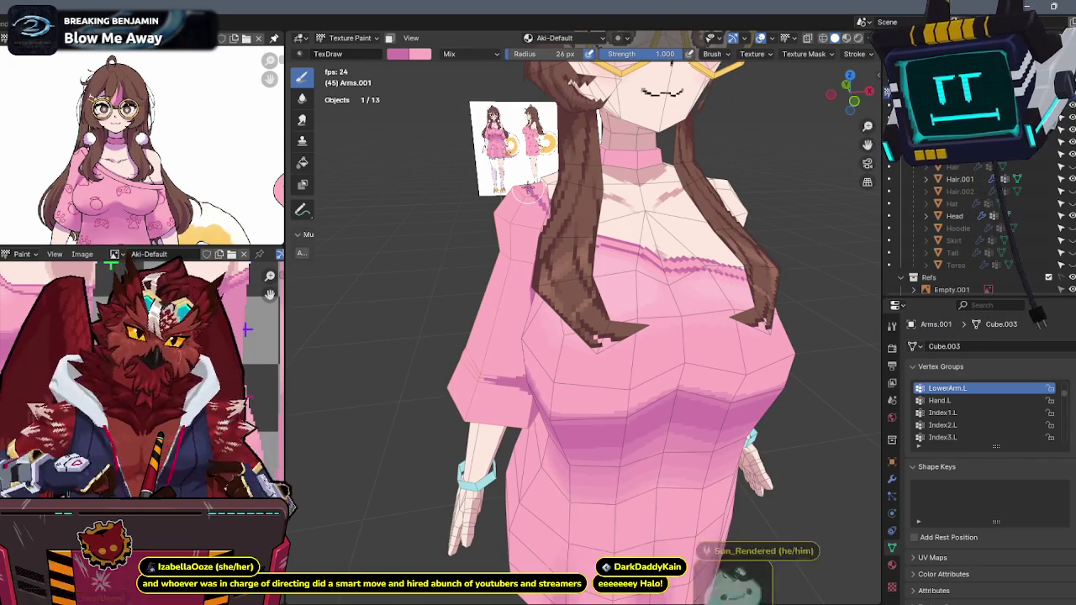
mouse_move(689, 244)
middle_down()
mouse_move(557, 247)
mouse_move(655, 229)
mouse_move(669, 218)
mouse_move(594, 238)
mouse_move(655, 221)
mouse_move(720, 135)
middle_up()
scroll(620, 245, up, 2)
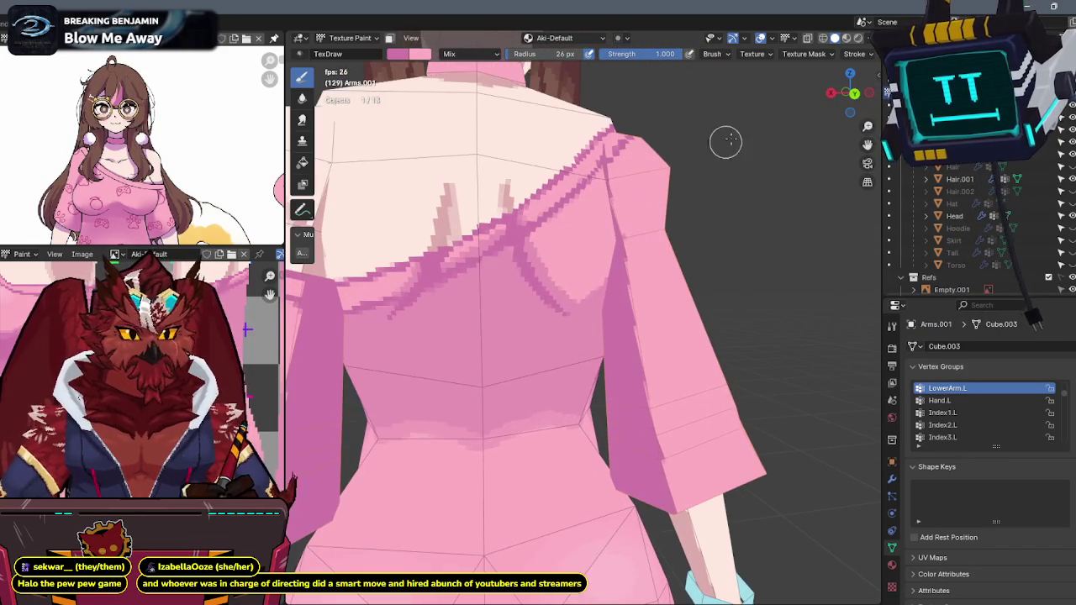
- From the back view, compare with the reference in X-ray and paint over the stray edge line
mouse_move(846, 92)
mouse_down()
mouse_move(763, 135)
mouse_move(826, 116)
mouse_up()
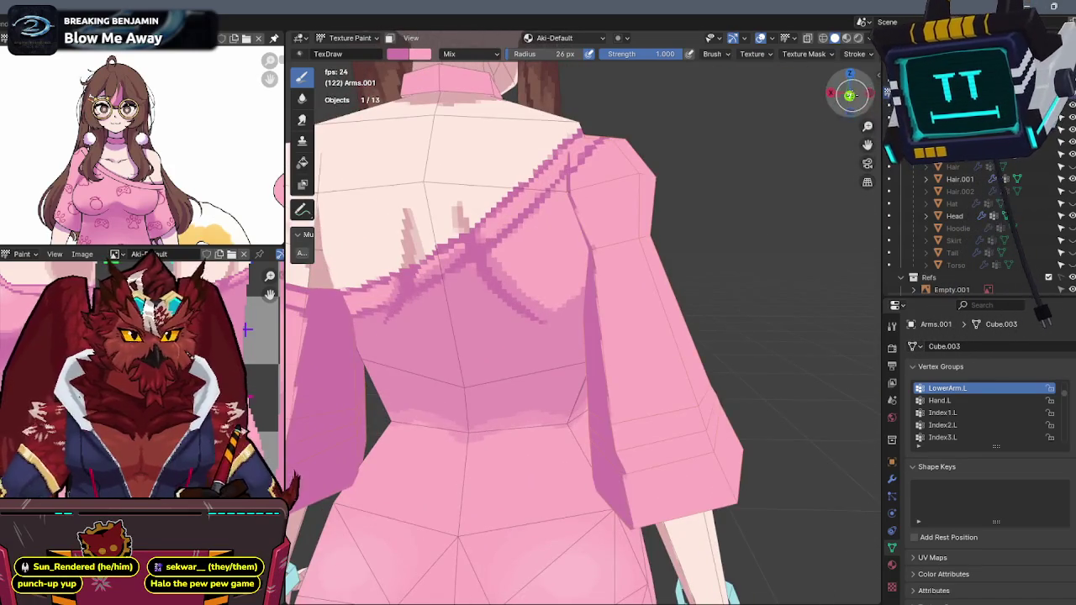
click(850, 95)
scroll(694, 166, up, 2)
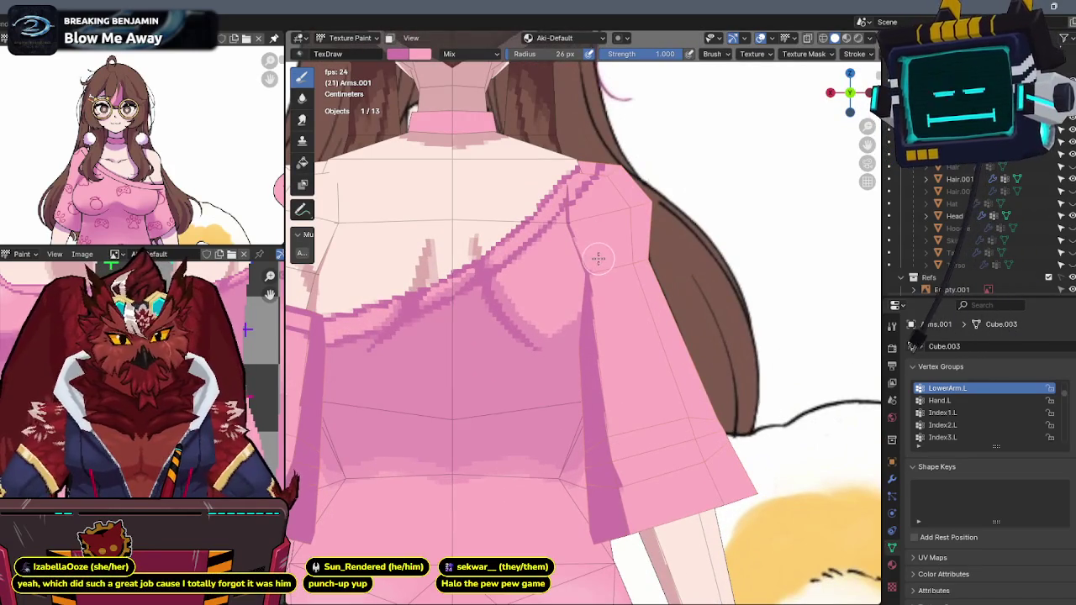
mouse_move(591, 243)
shift+middle_down()
mouse_move(632, 229)
mouse_move(676, 238)
shift+middle_up()
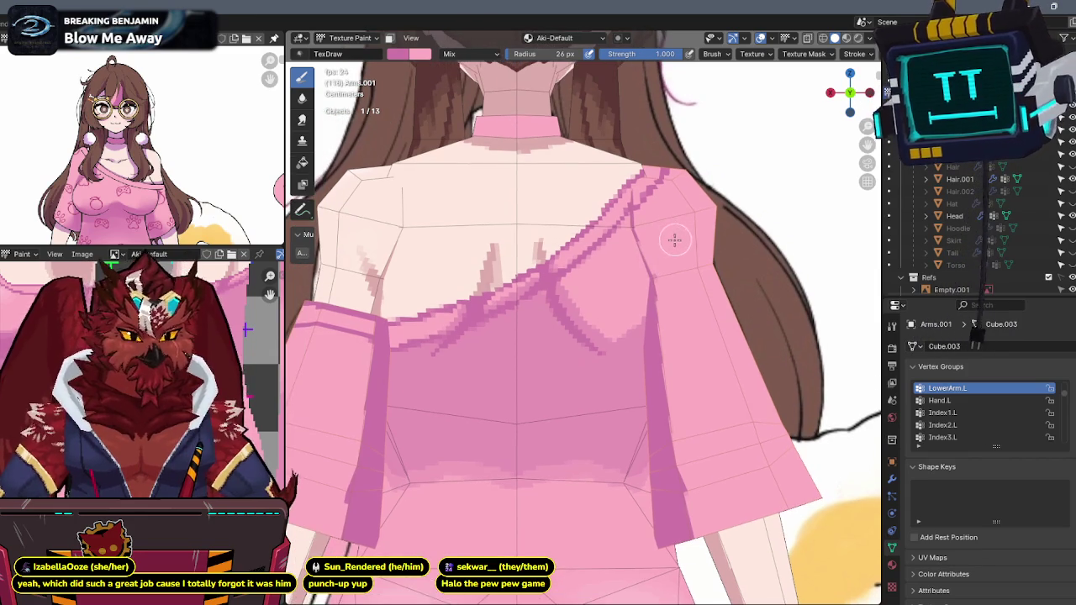
key(alt+z)
key(alt+z)
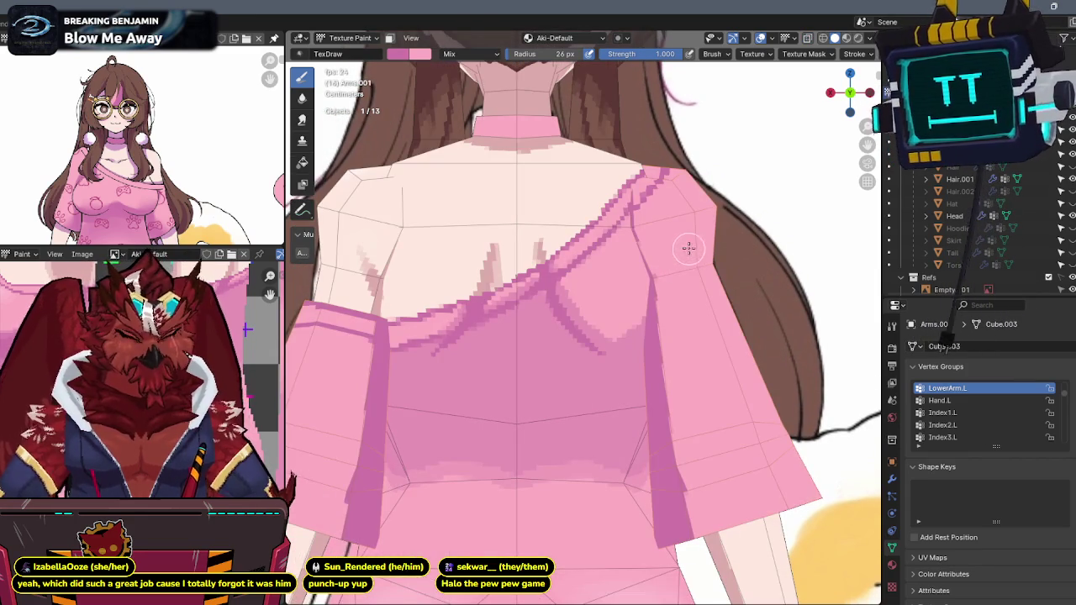
shift+middle_drag(682, 248, 703, 242)
key(alt+z)
key(alt+z)
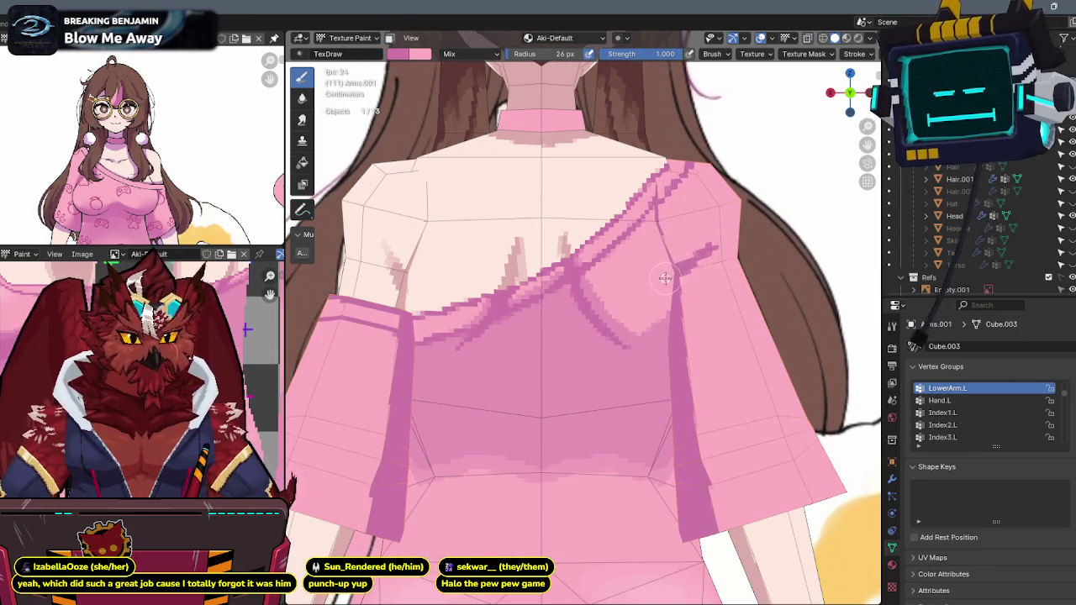
drag(666, 278, 708, 244)
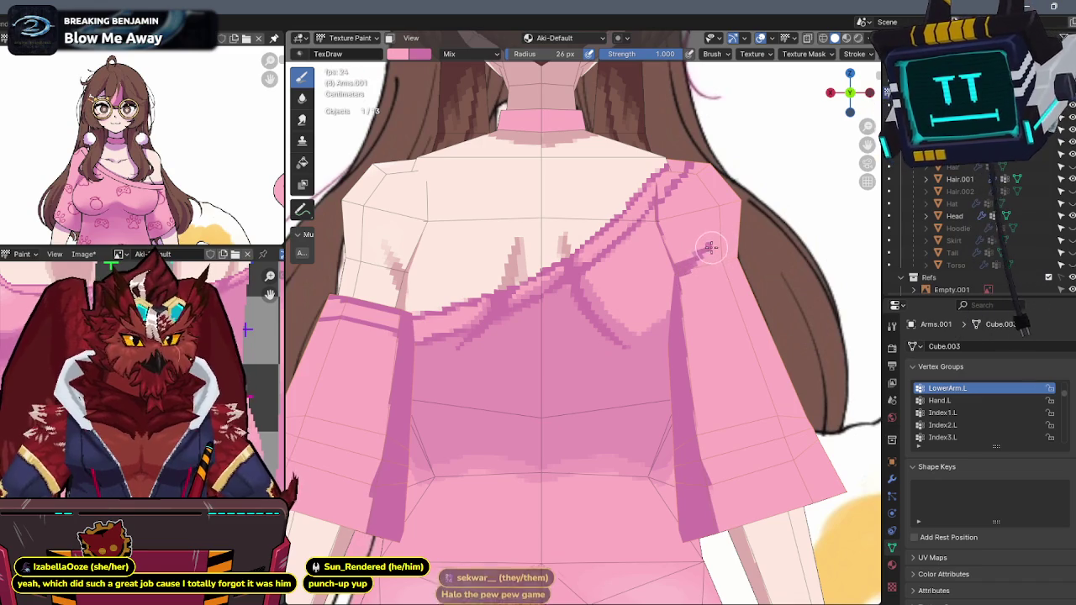
- Compare the front view with the reference in X-ray, then isolate the arms again
mouse_move(692, 277)
middle_down()
mouse_move(539, 223)
mouse_move(691, 149)
middle_up()
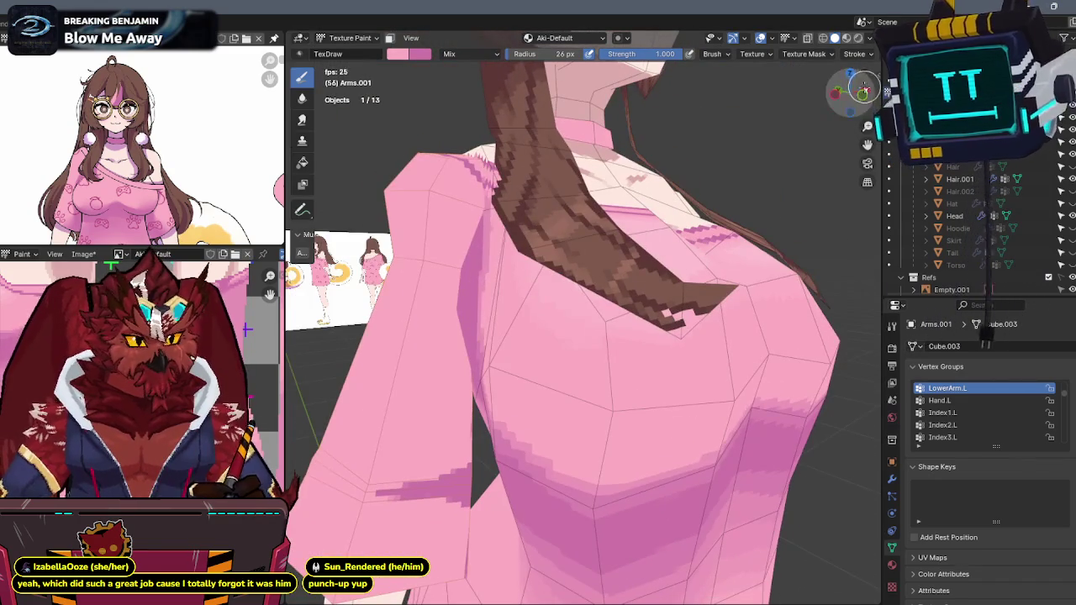
click(850, 94)
key(alt+z)
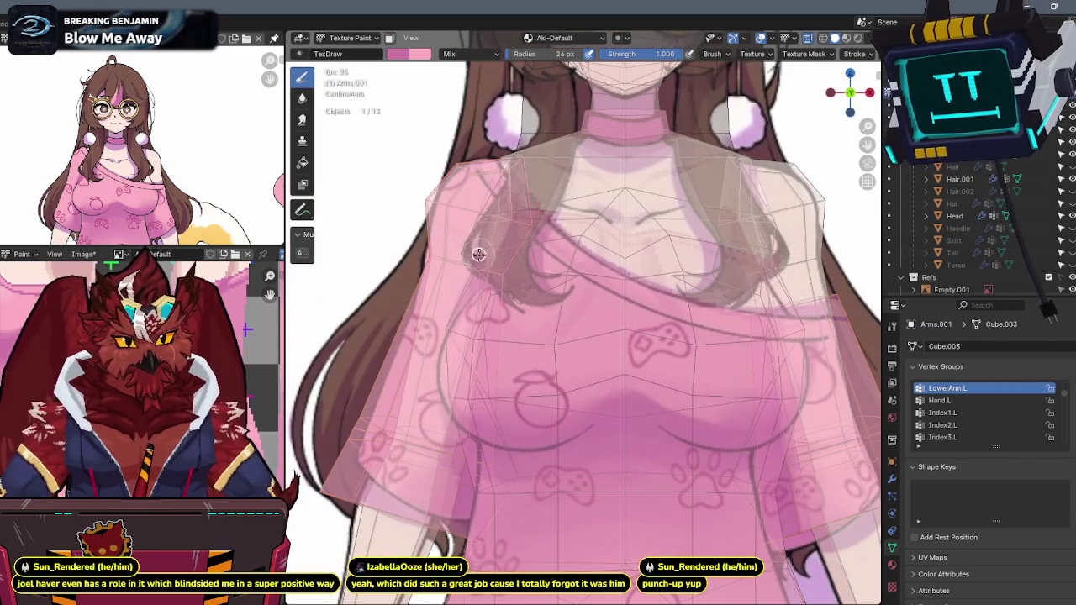
key(alt+z)
middle_drag(501, 240, 579, 230)
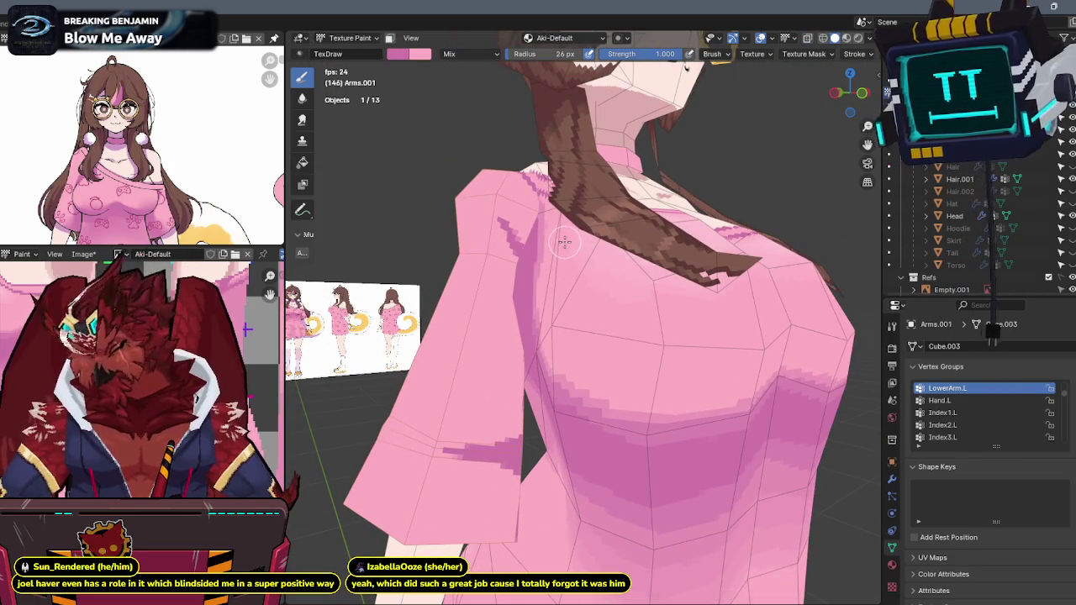
key(KP_Divide)
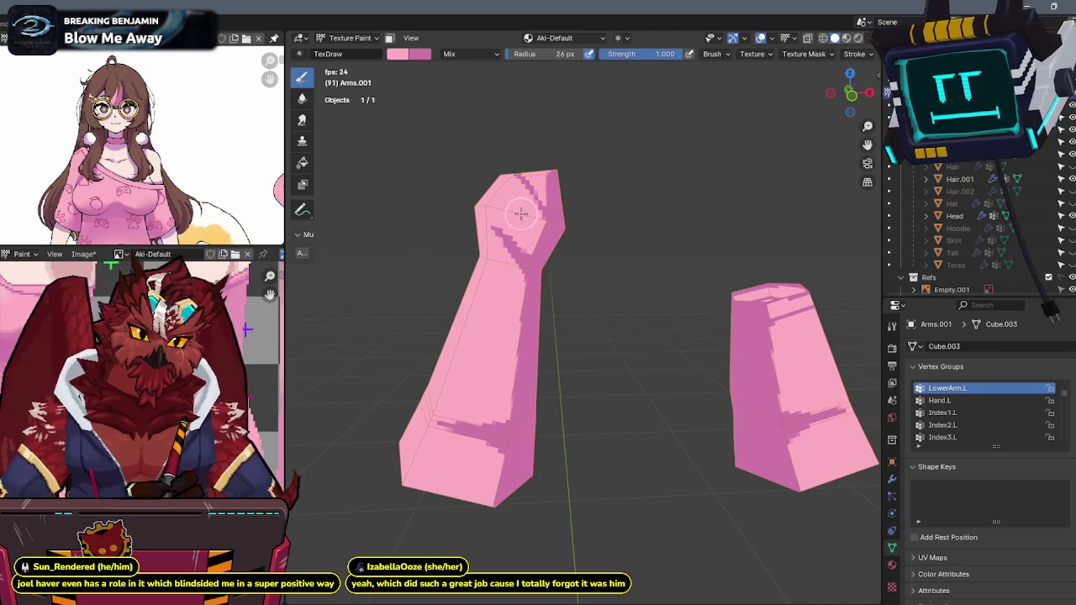
- Set brush strength to 0.5, orbit the isolated sleeves, then exit local view
text(.5)
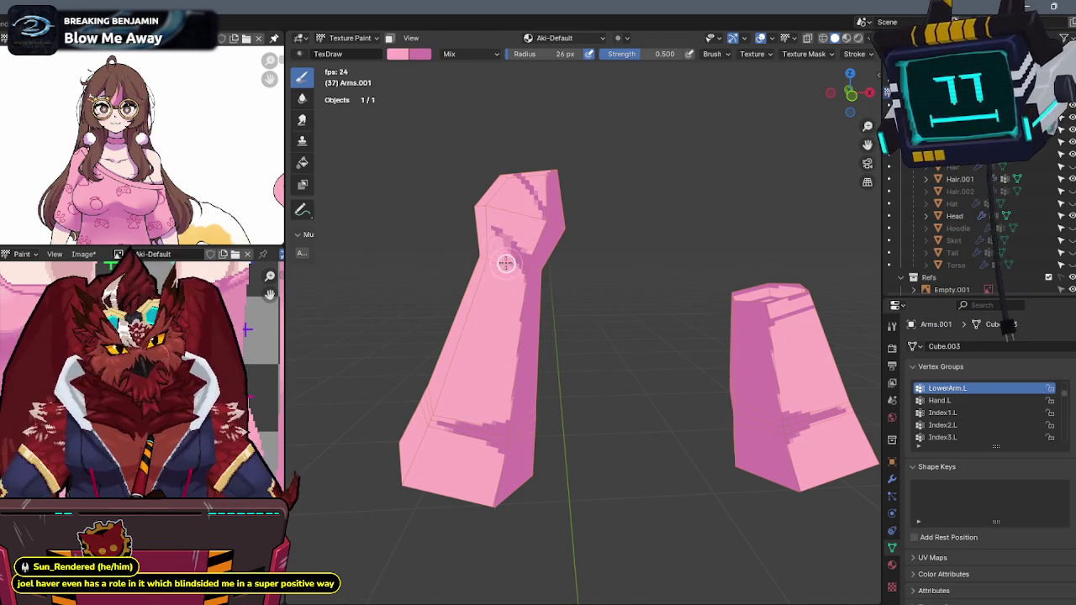
mouse_move(507, 264)
middle_down()
mouse_move(510, 208)
mouse_move(625, 204)
middle_up()
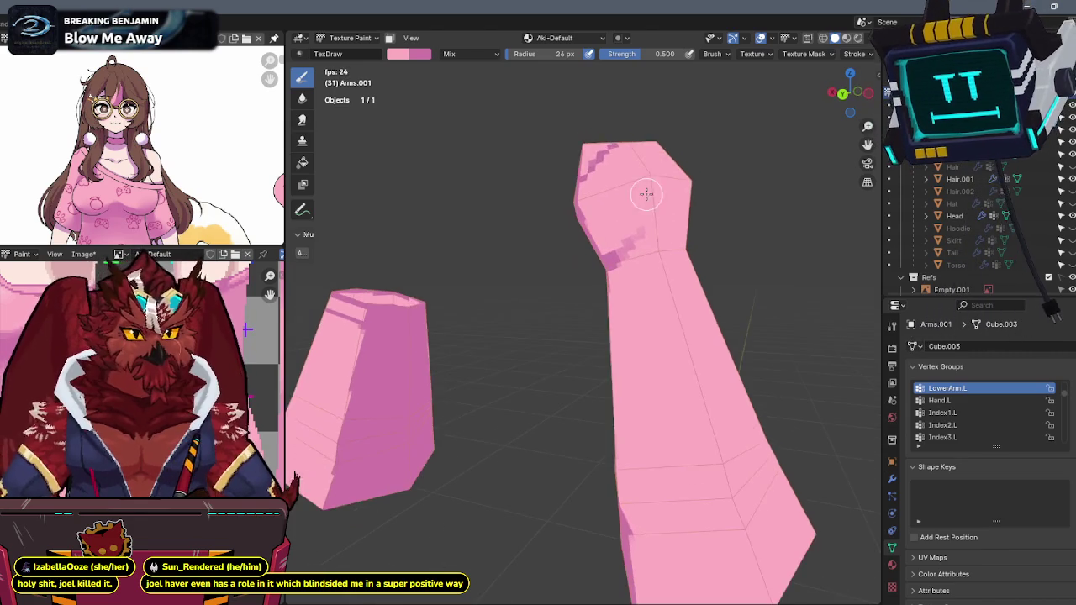
middle_drag(625, 189, 488, 211)
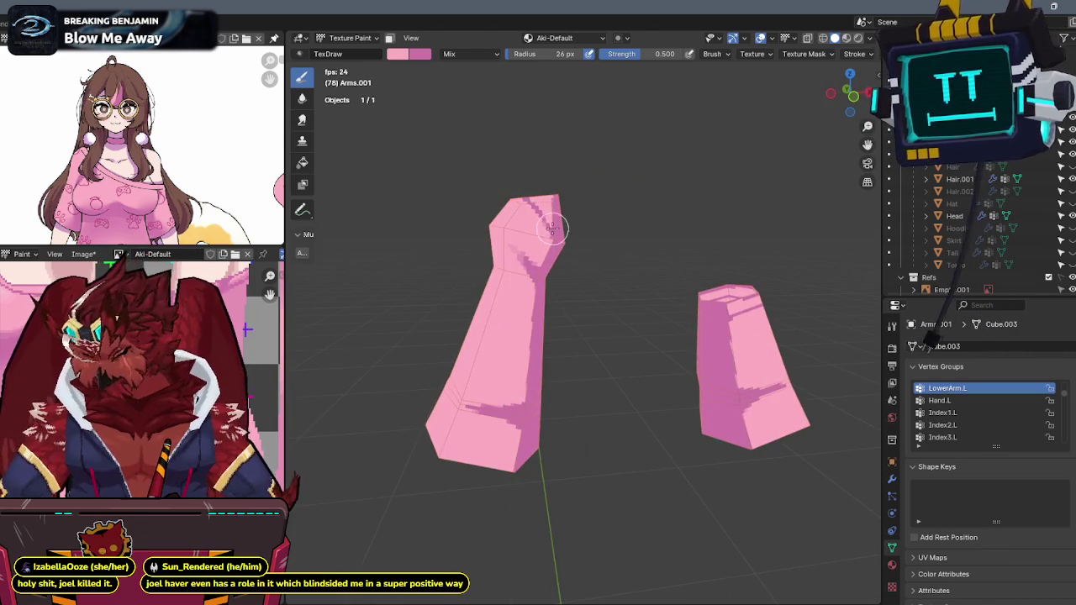
key(KP_Divide)
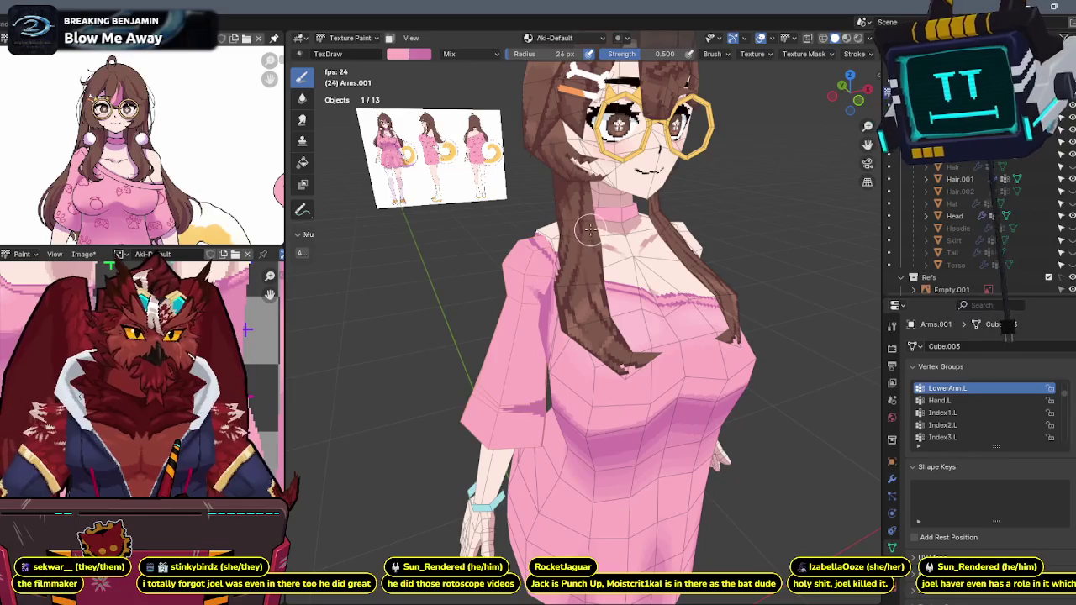
- Face the character from the front and unhide the long back hair
key(grave)
click(492, 293)
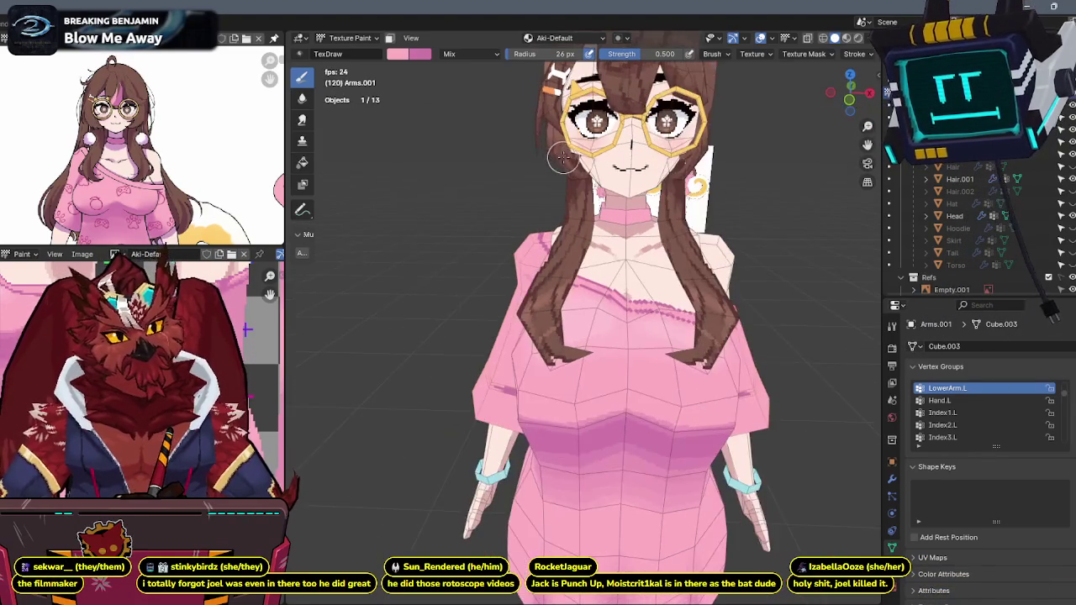
scroll(563, 155, down, 3)
mouse_move(563, 156)
middle_down()
mouse_move(578, 210)
mouse_move(522, 215)
middle_up()
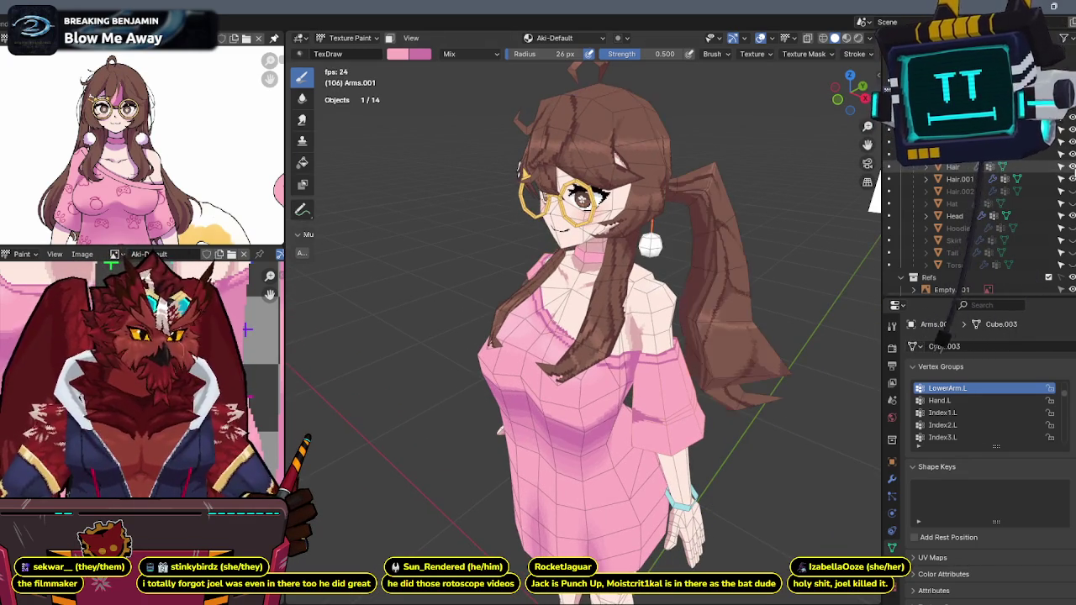
click(1072, 192)
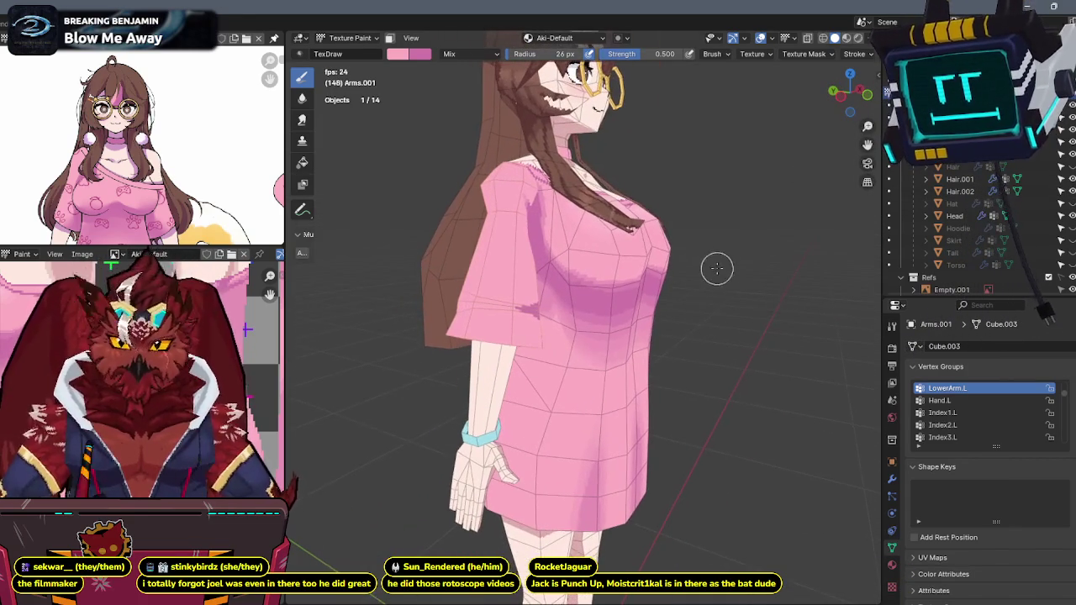
mouse_move(150, 208)
mouse_down()
mouse_move(143, 95)
mouse_move(179, 105)
mouse_up()
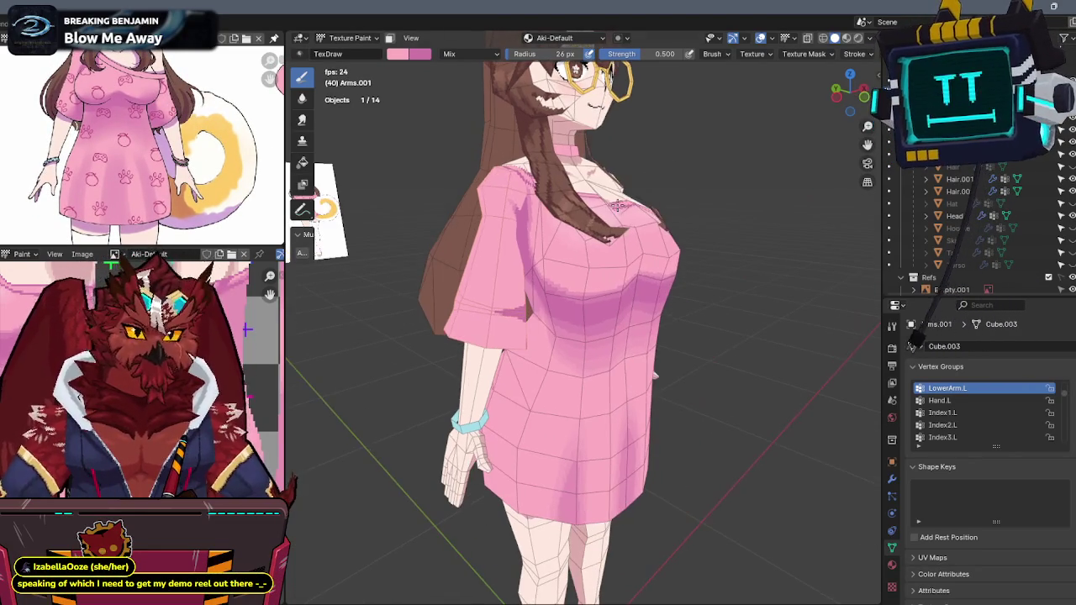
- Switch to Object Mode and compare the front view with the reference using X-ray
key(ctrl+Tab)
click(537, 220)
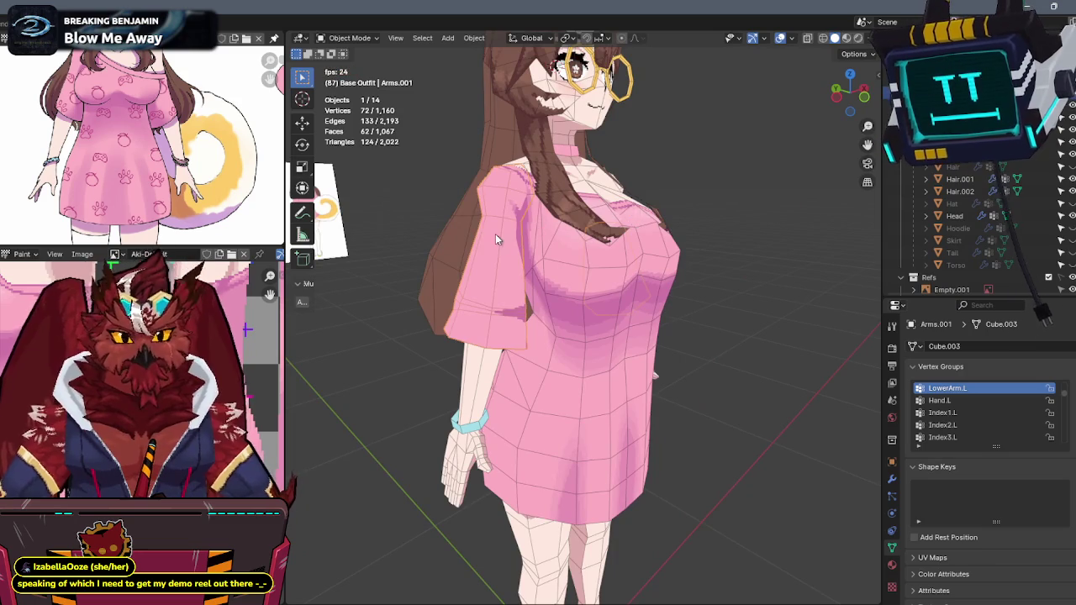
middle_drag(548, 208, 870, 103)
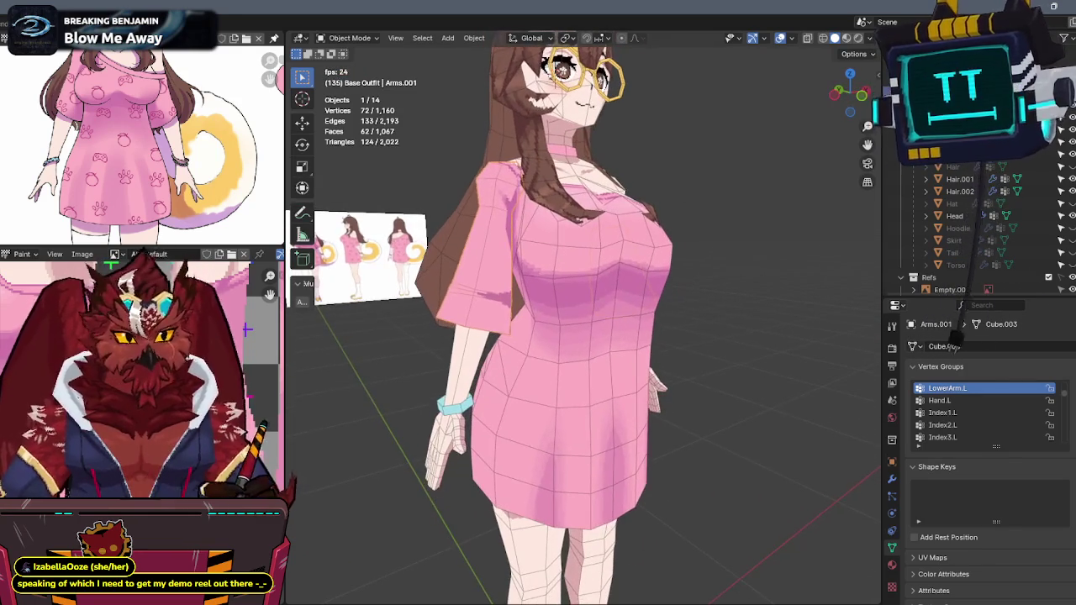
key(KP_1)
key(alt+z)
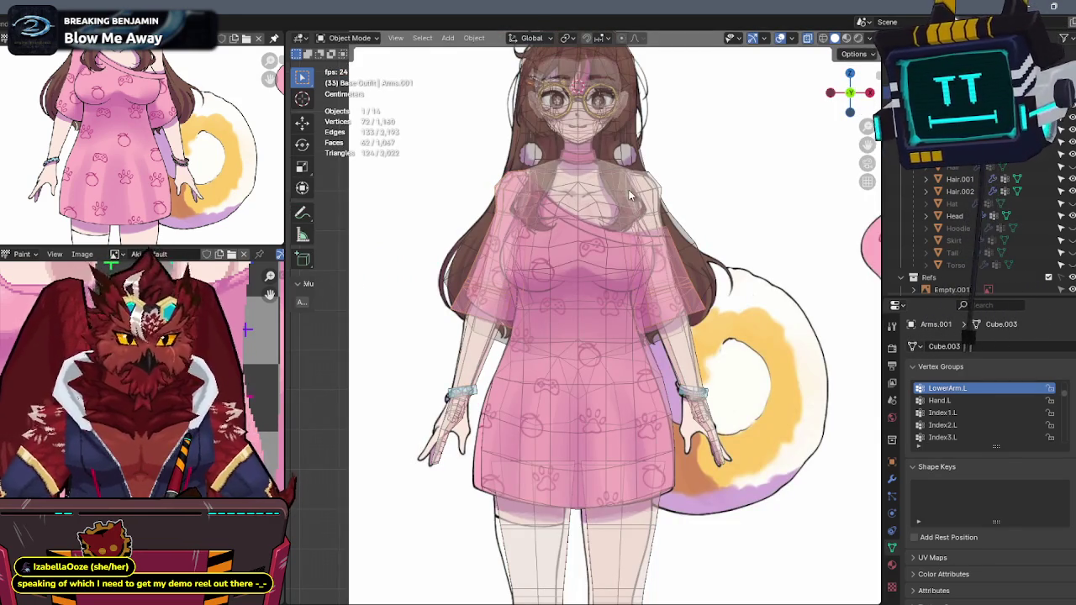
key(alt+z)
mouse_move(640, 204)
middle_down()
mouse_move(668, 182)
mouse_move(740, 212)
mouse_move(697, 201)
mouse_move(673, 214)
mouse_move(701, 214)
mouse_move(637, 202)
mouse_move(576, 160)
mouse_move(546, 161)
middle_up()
- Hide the viewport overlays and review the clean model against the reference dress
key(shift+alt+z)
scroll(109, 148, up, 2)
scroll(109, 148, up, 2)
scroll(110, 147, down, 1)
middle_drag(126, 143, 135, 139)
scroll(146, 134, down, 1)
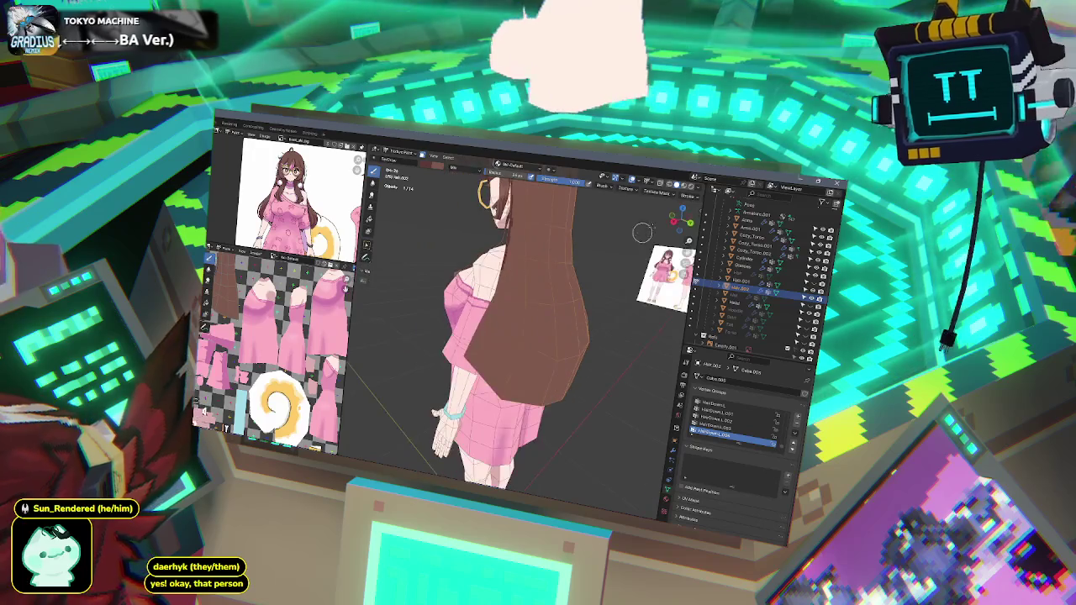
- Toggle the X-ray see-through display on the character
key(alt+z)
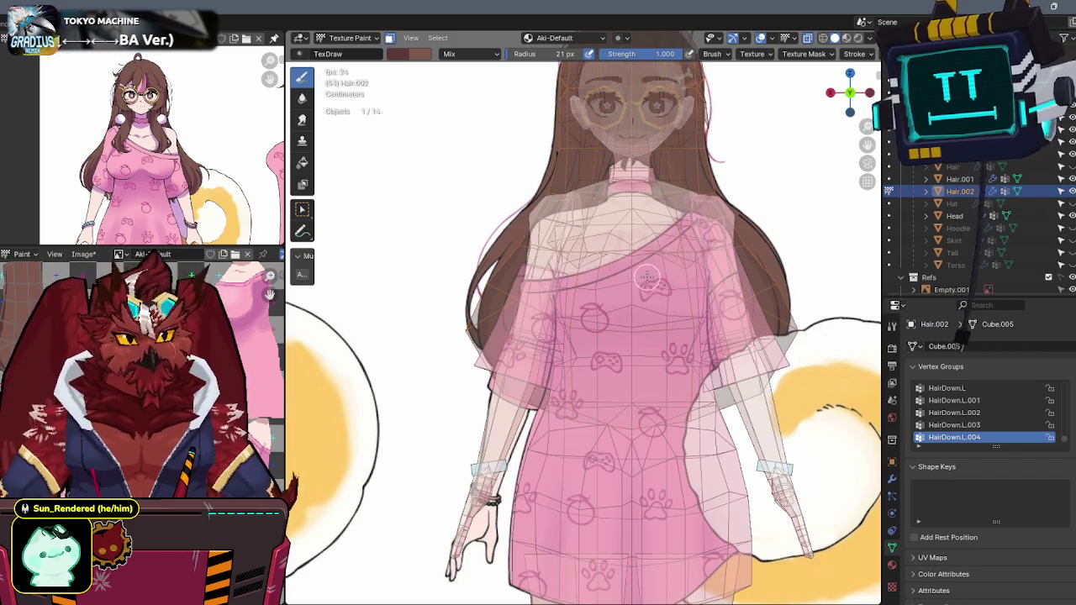
- Paint four dark brown strand lines rising from the bottom edge of the long back hair
mouse_move(504, 290)
mouse_down()
mouse_move(588, 415)
mouse_move(627, 428)
mouse_up()
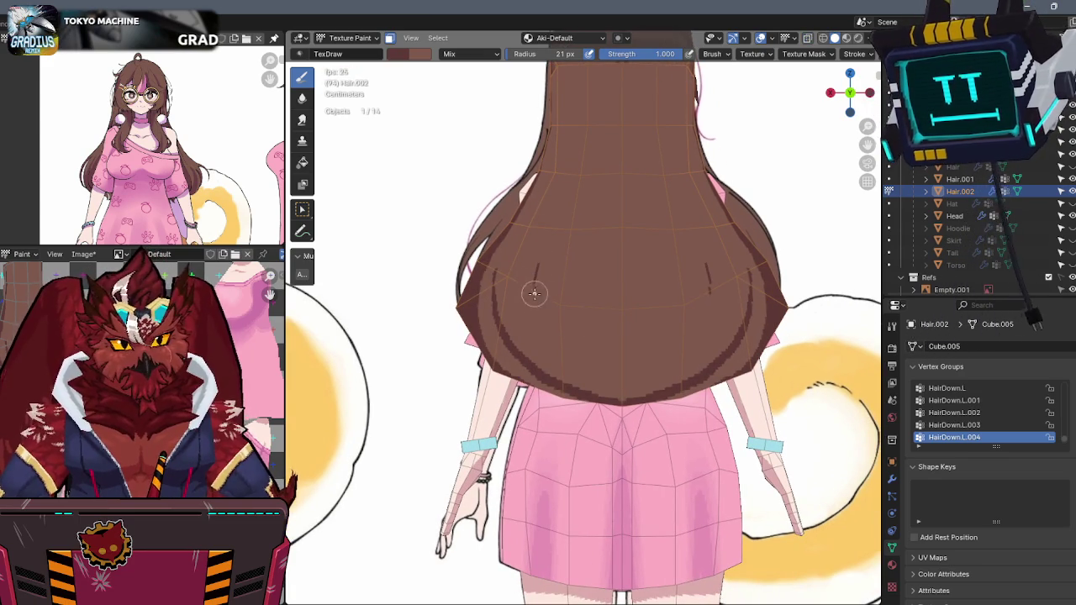
drag(553, 335, 584, 372)
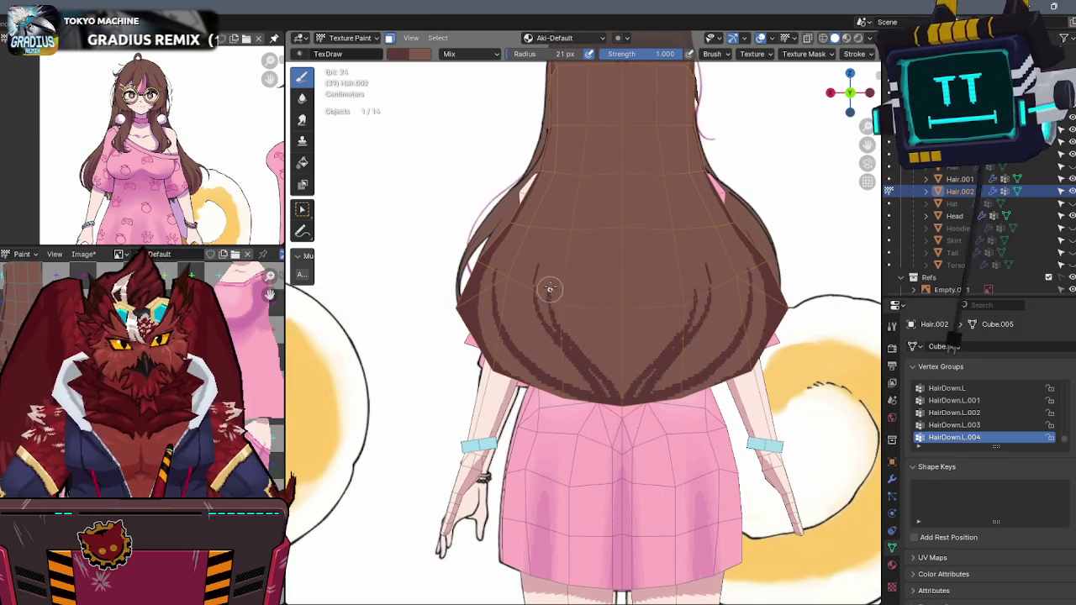
drag(566, 304, 584, 359)
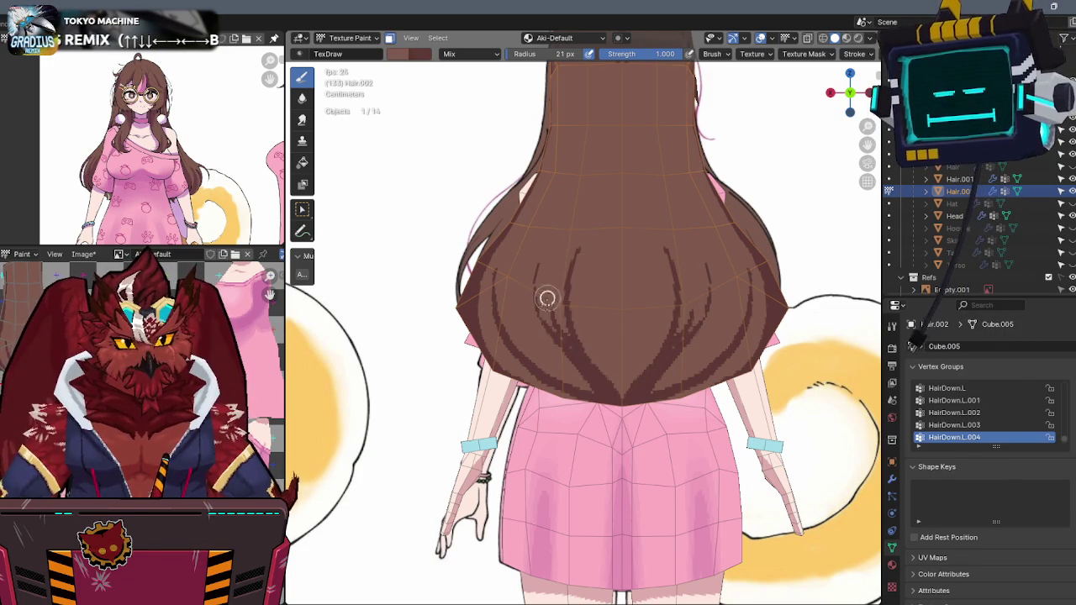
drag(548, 283, 562, 346)
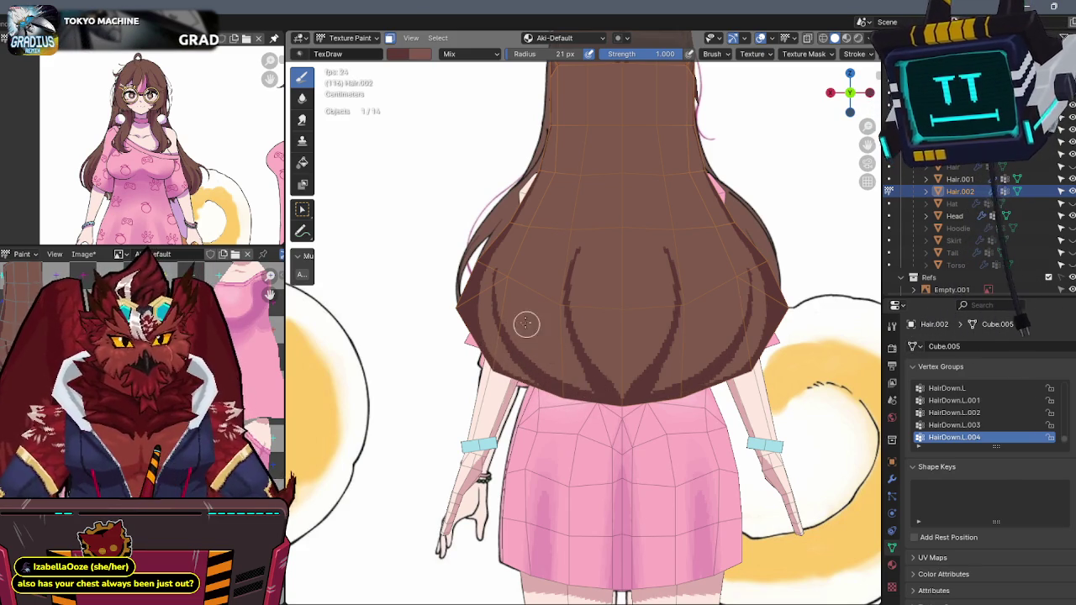
shift+middle_drag(518, 249, 508, 319)
key(alt+z)
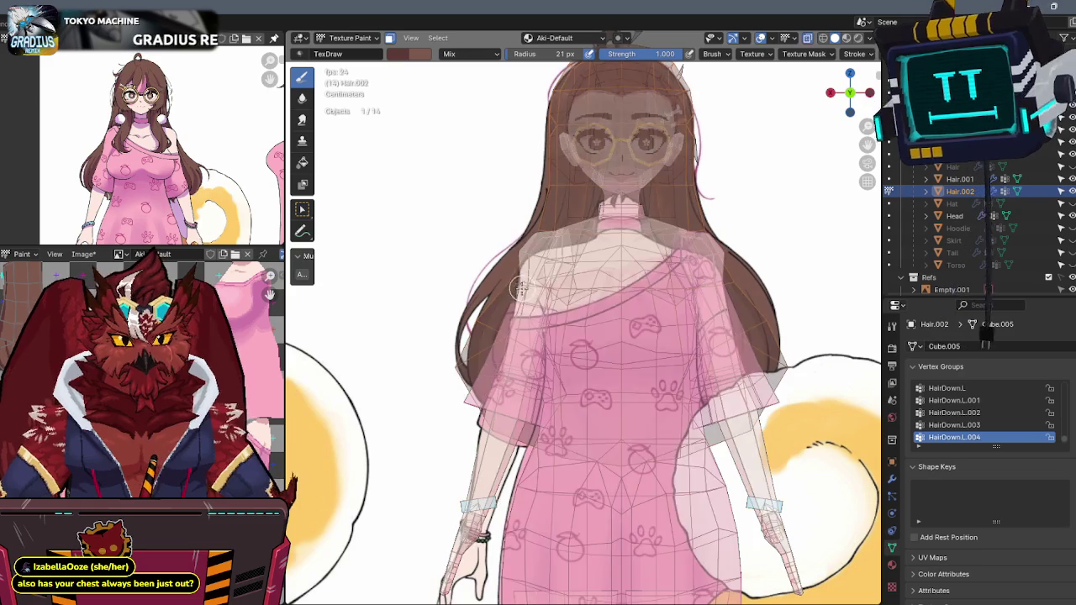
key(alt+z)
key(alt+z)
key(alt+z)
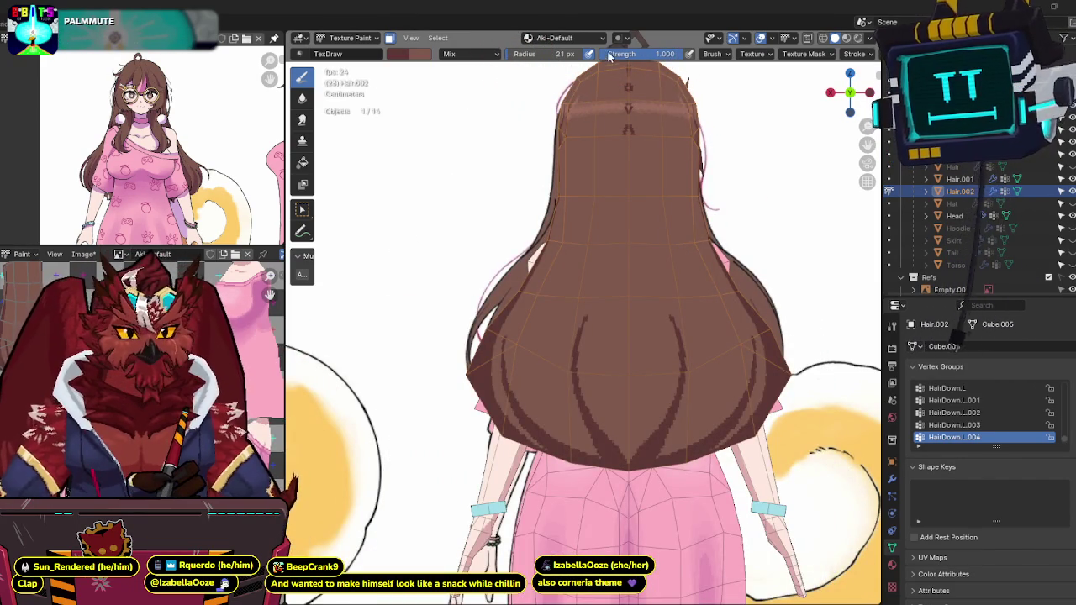
shift+middle_drag(693, 254, 657, 261)
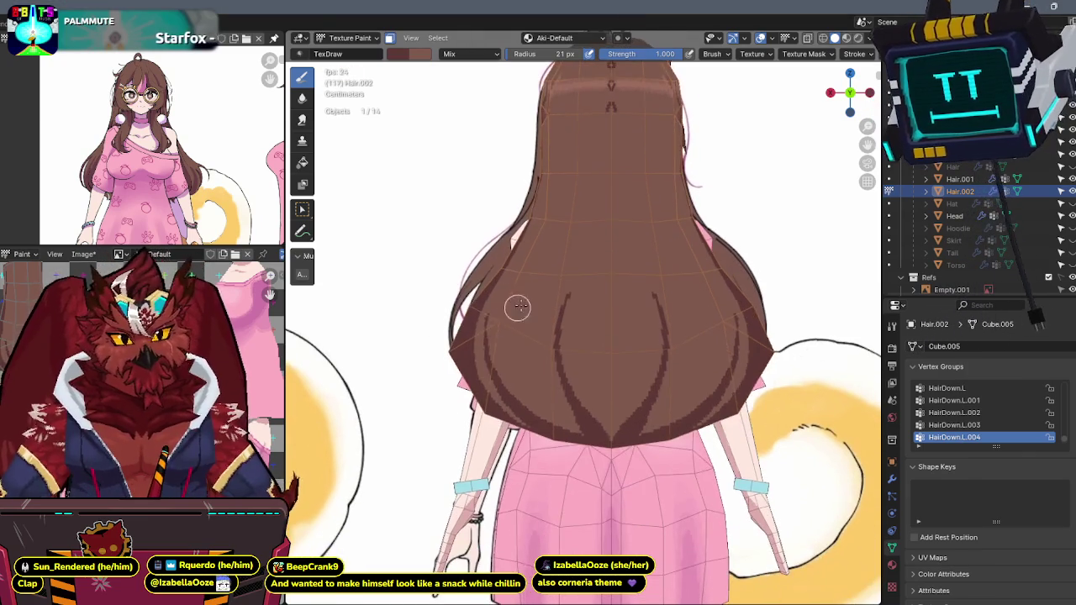
key(KP_1)
key(ctrl+KP_1)
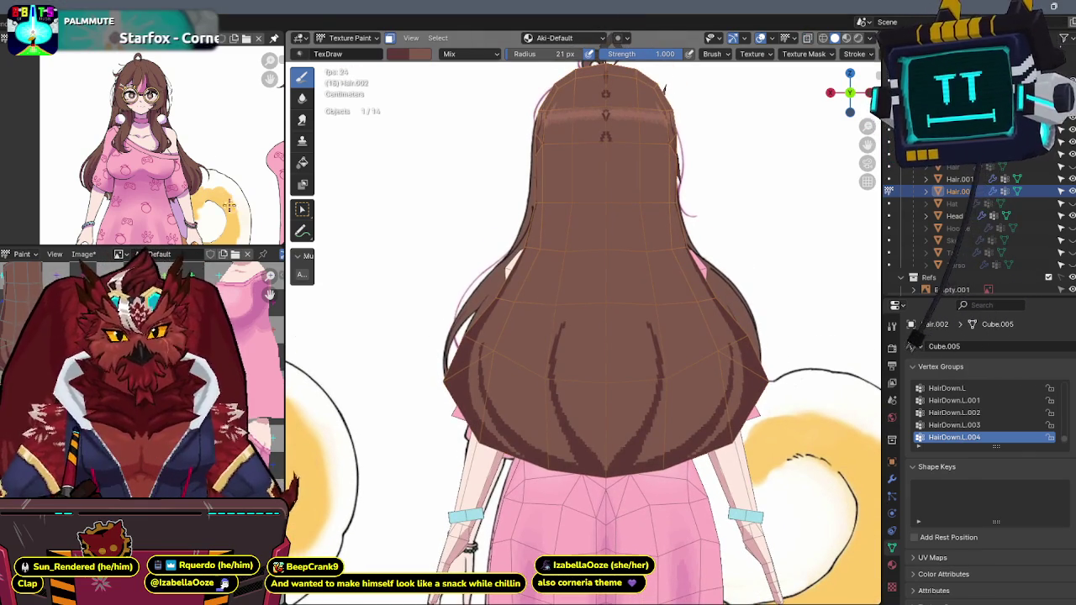
shift+middle_drag(534, 276, 523, 259)
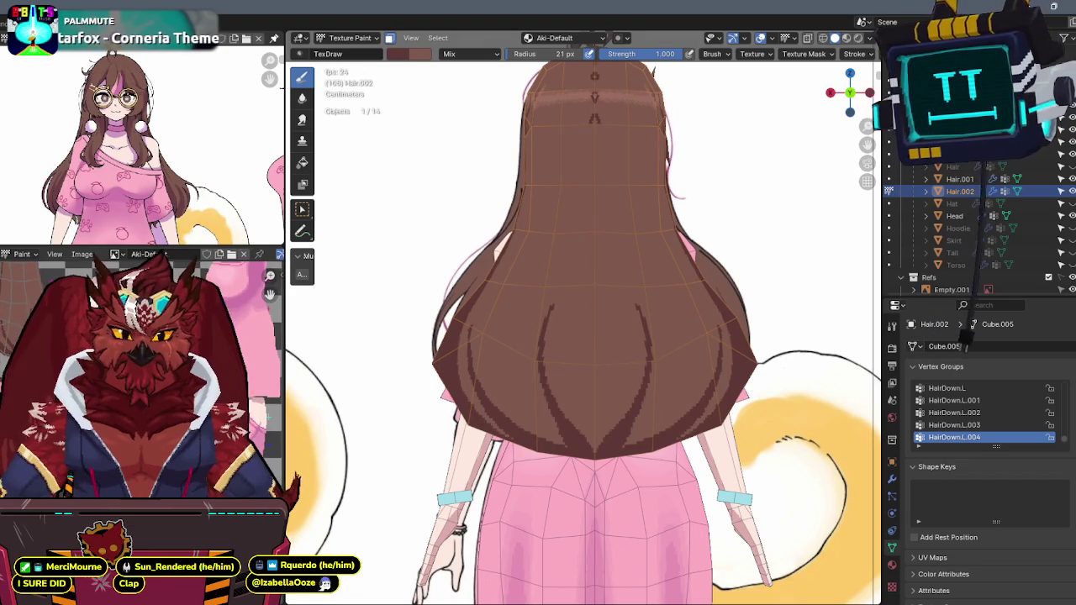
key(alt+z)
key(KP_1)
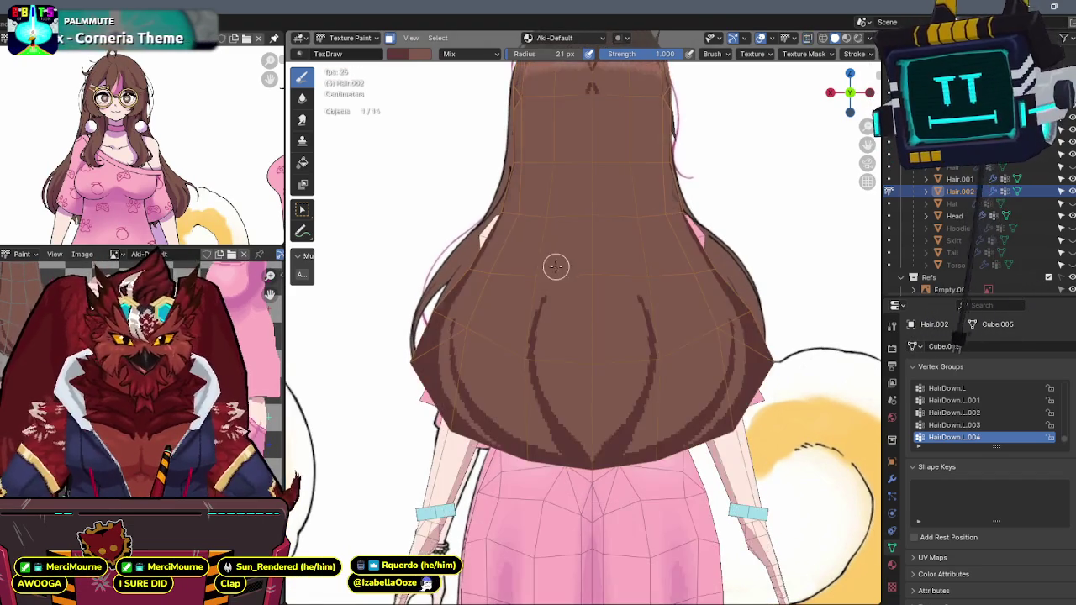
key(ctrl+KP_1)
key(alt+z)
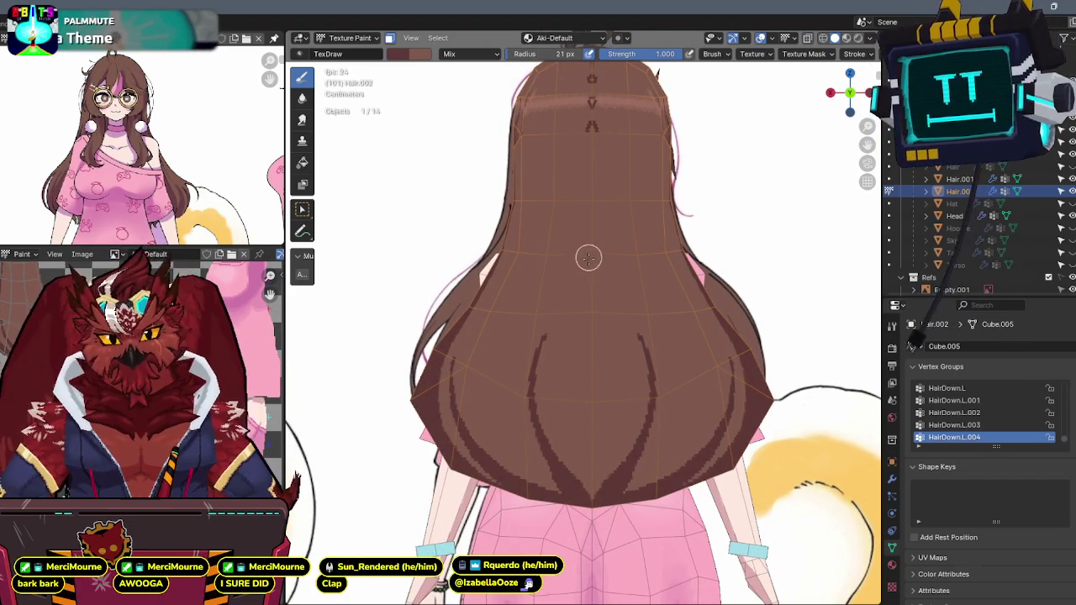
mouse_move(564, 269)
middle_down()
mouse_move(617, 274)
mouse_move(557, 193)
middle_up()
scroll(569, 201, up, 2)
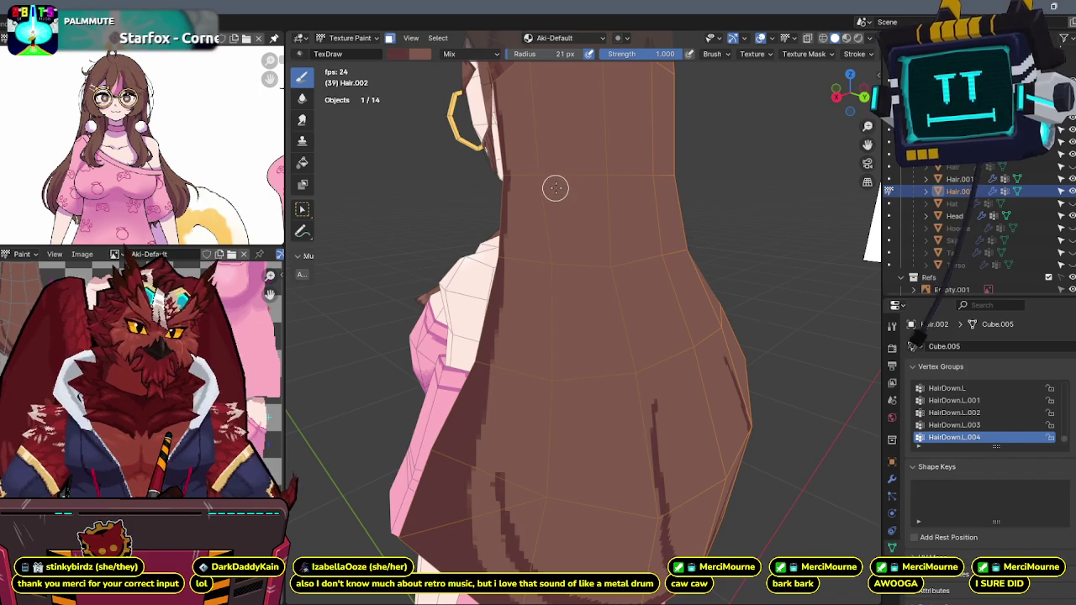
- Paint a long dark strand down the hair's side and a short one toward its back
middle_drag(529, 120, 533, 176)
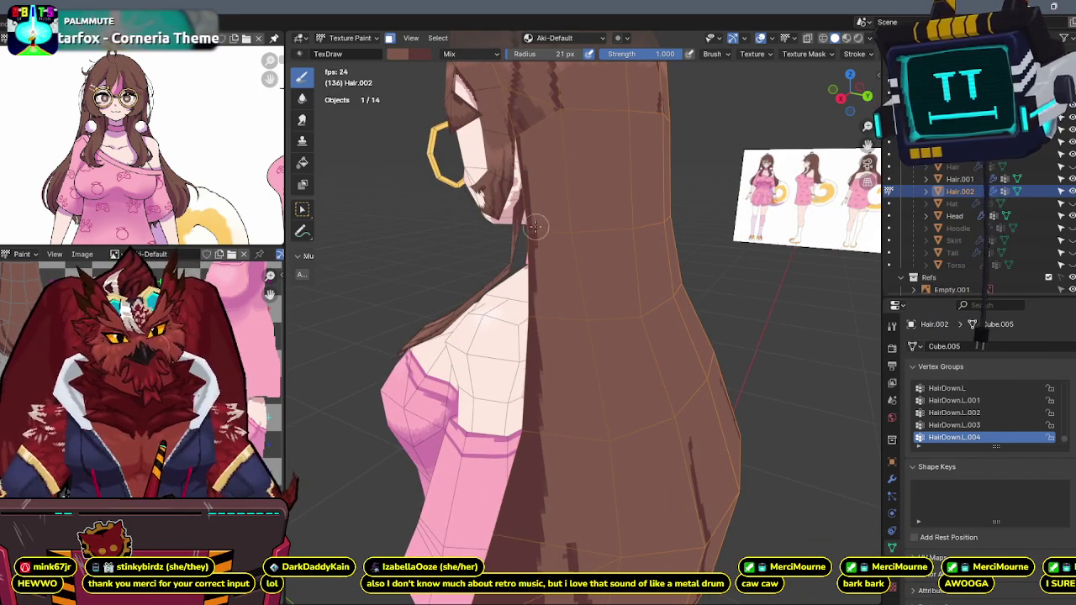
mouse_move(540, 228)
middle_down()
mouse_move(545, 184)
mouse_move(562, 193)
middle_up()
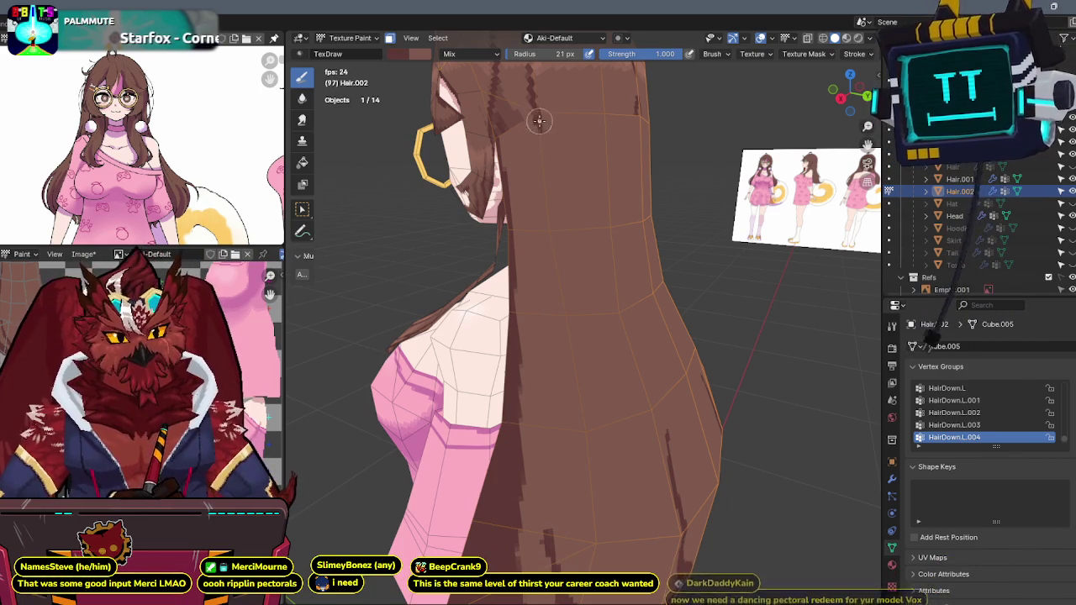
drag(556, 225, 555, 561)
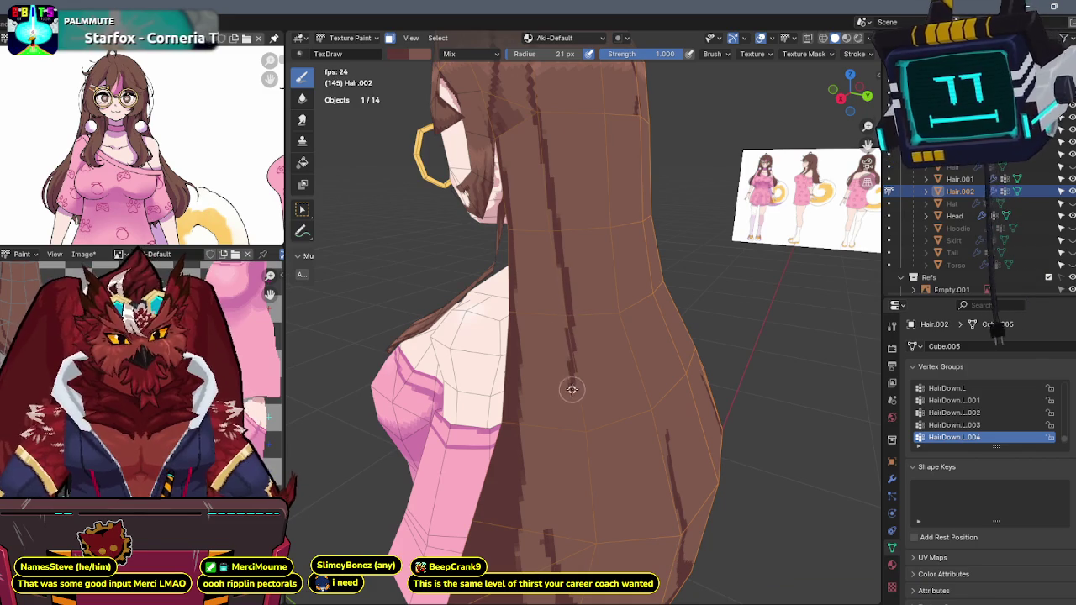
mouse_move(555, 561)
middle_down()
mouse_move(569, 305)
mouse_move(530, 351)
middle_up()
drag(528, 328, 542, 277)
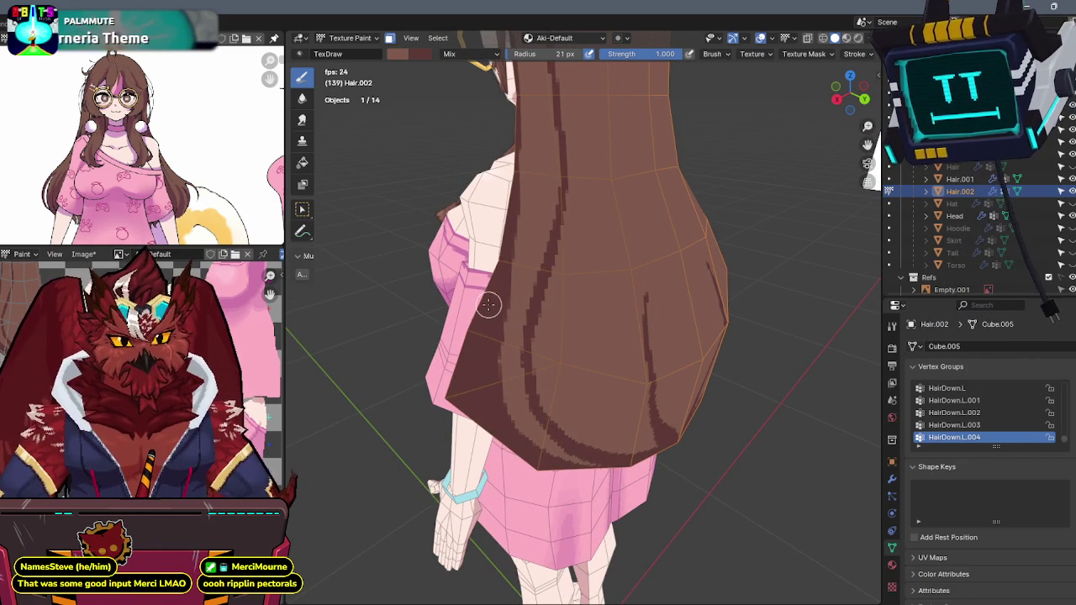
middle_drag(489, 307, 473, 305)
middle_drag(447, 363, 450, 346)
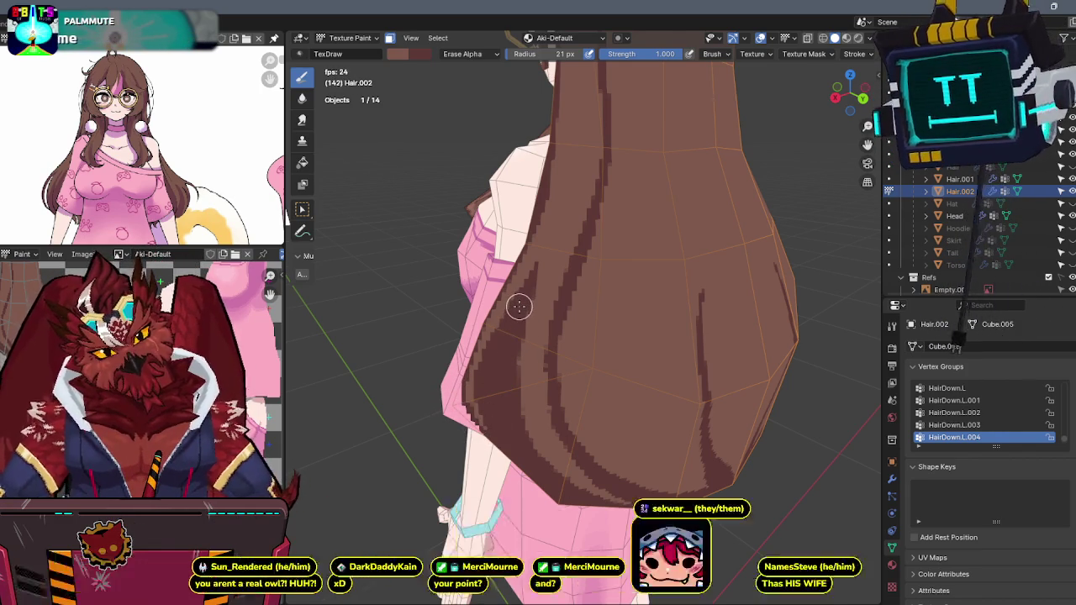
- Erase two see-through streaks along the hair edge, then return the brush to Mix
drag(520, 303, 485, 393)
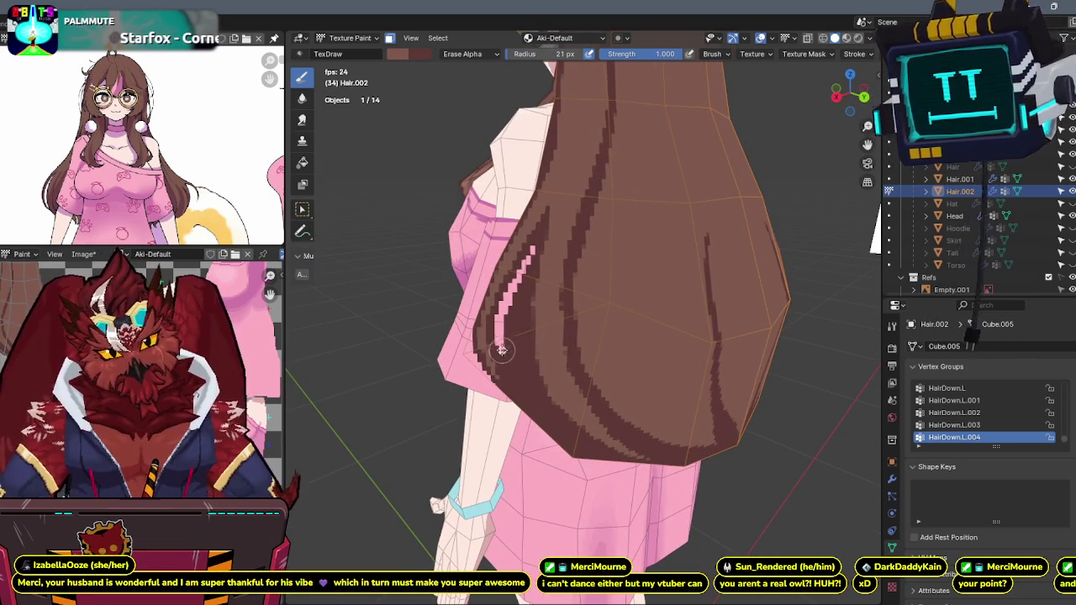
mouse_move(500, 347)
mouse_down()
mouse_move(525, 385)
mouse_move(515, 305)
mouse_up()
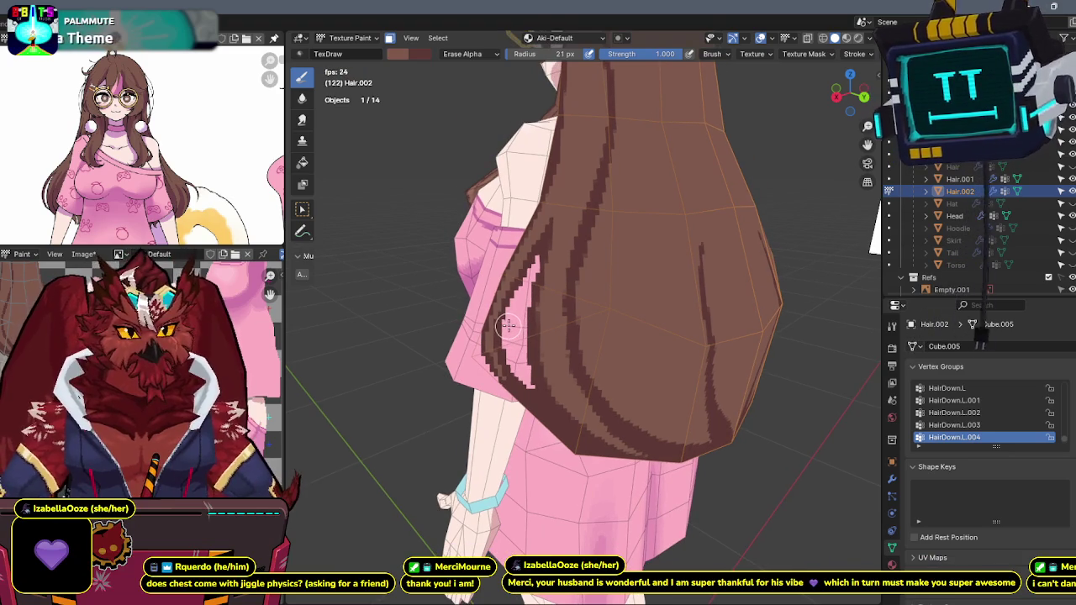
key(e)
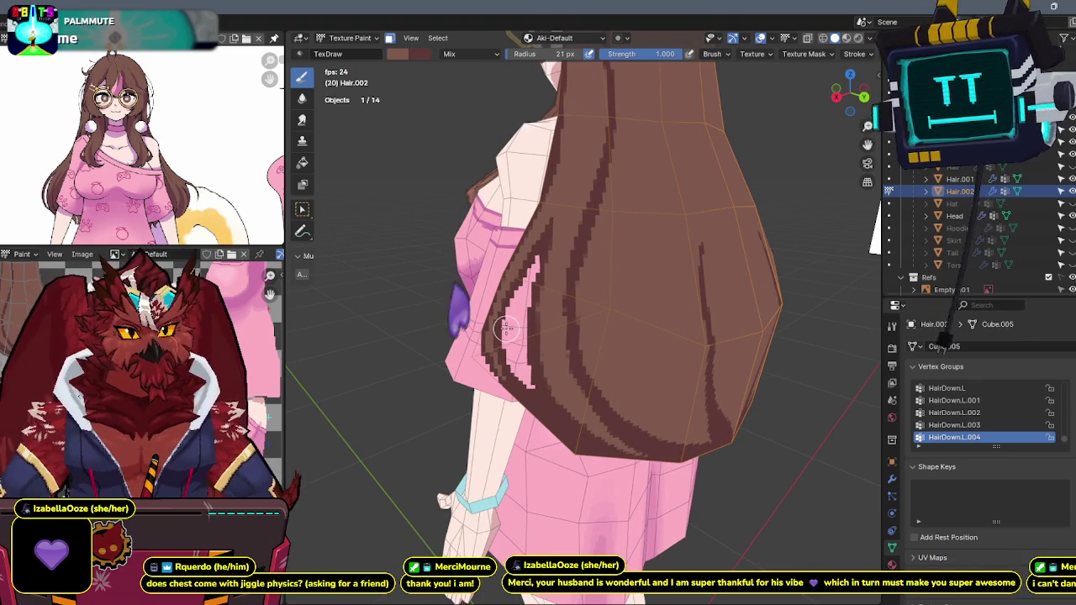
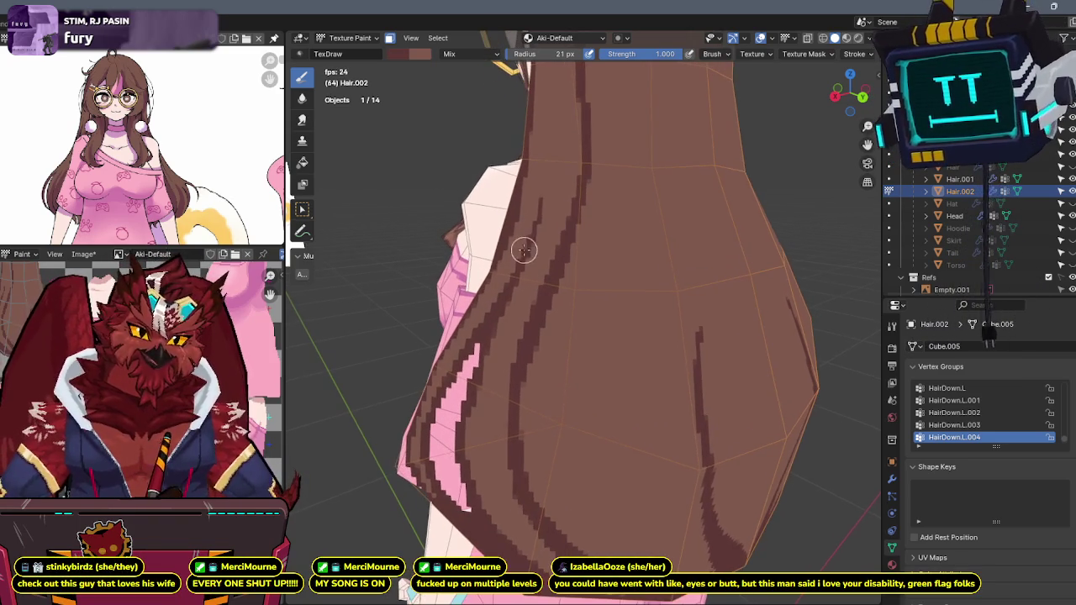
- Restore brush strength to 1.000 and paint a dark strand line along the hair's side
key(Return)
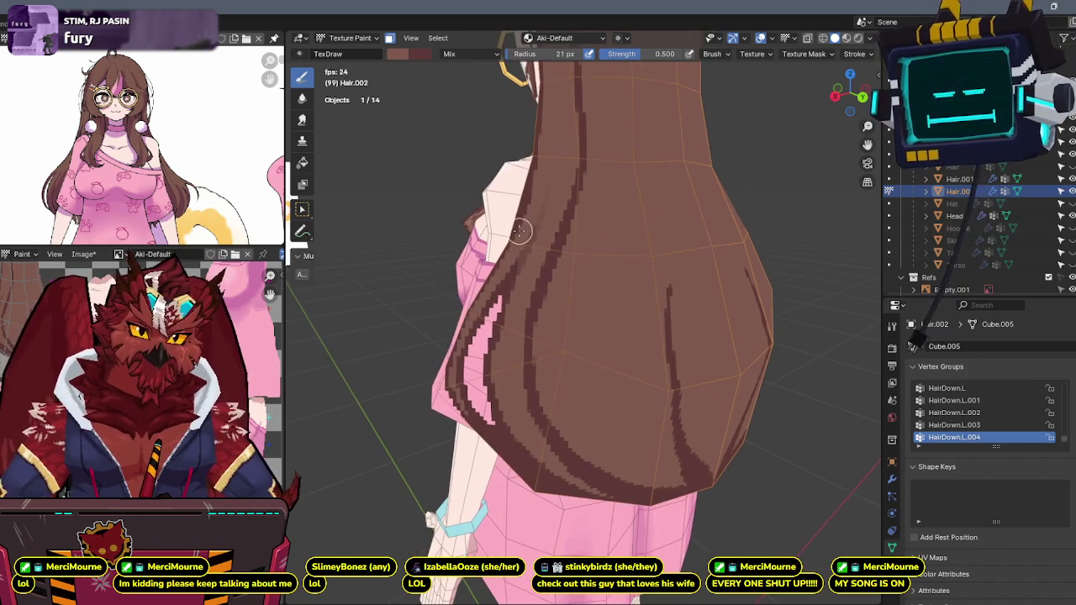
drag(643, 54, 681, 54)
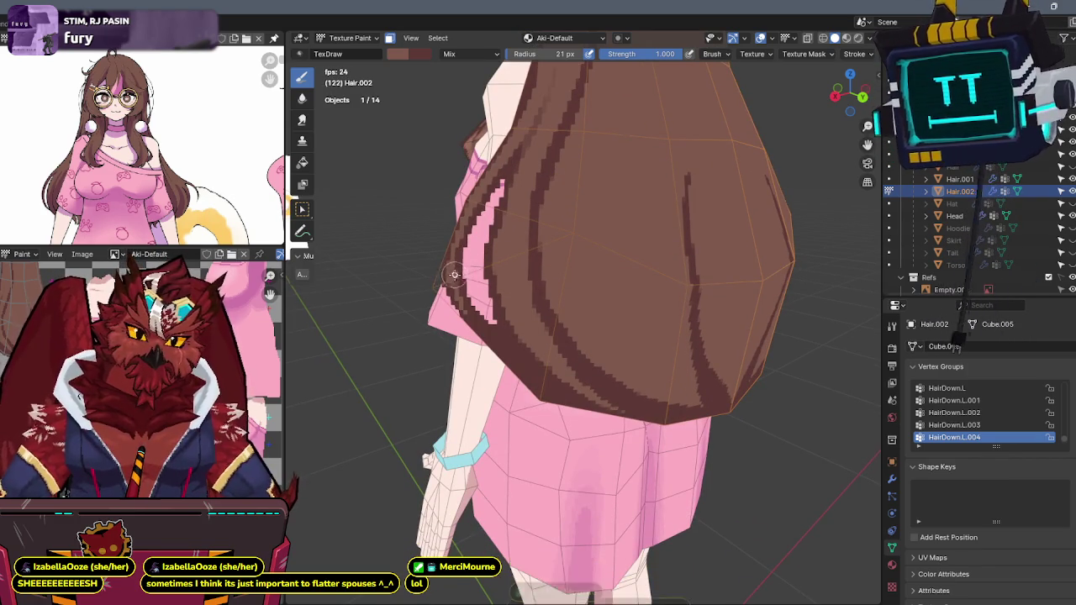
drag(487, 266, 454, 288)
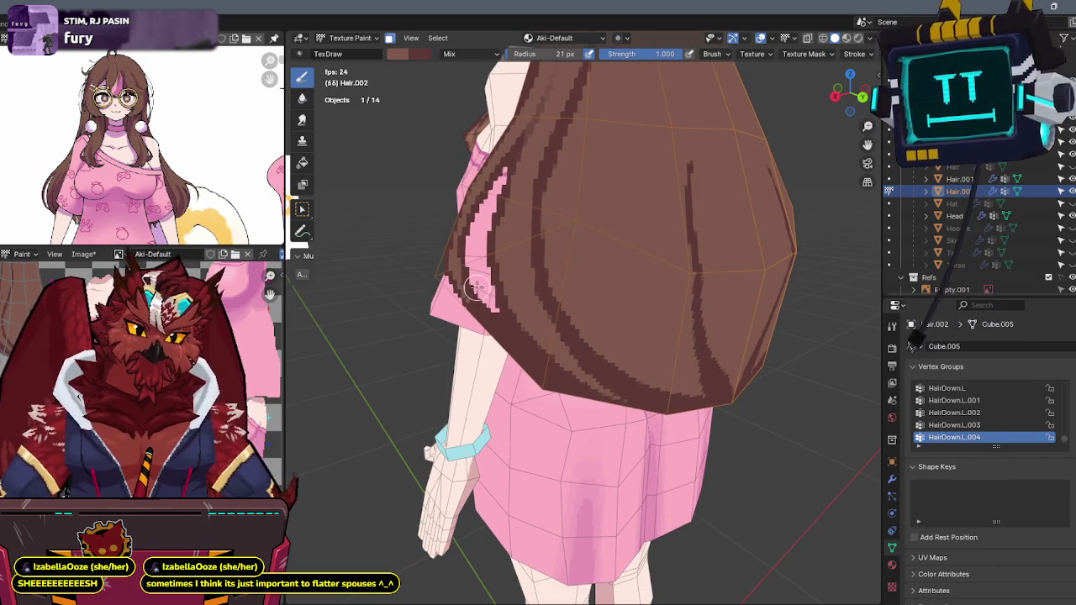
key(e)
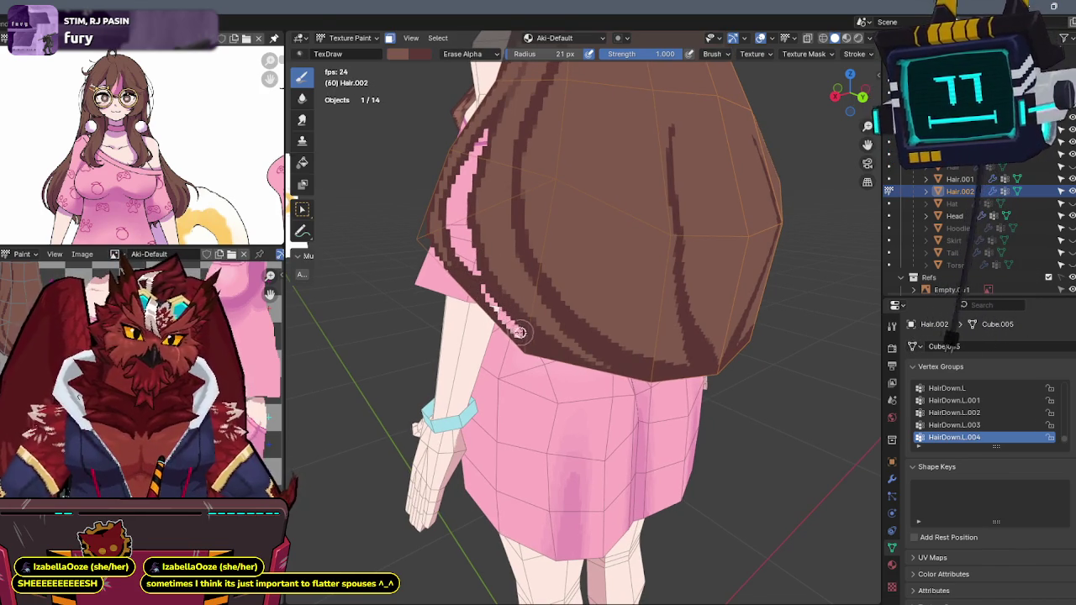
- Erase paint along the hair's lower edge at the outfit, then orbit to a back view
drag(516, 331, 592, 375)
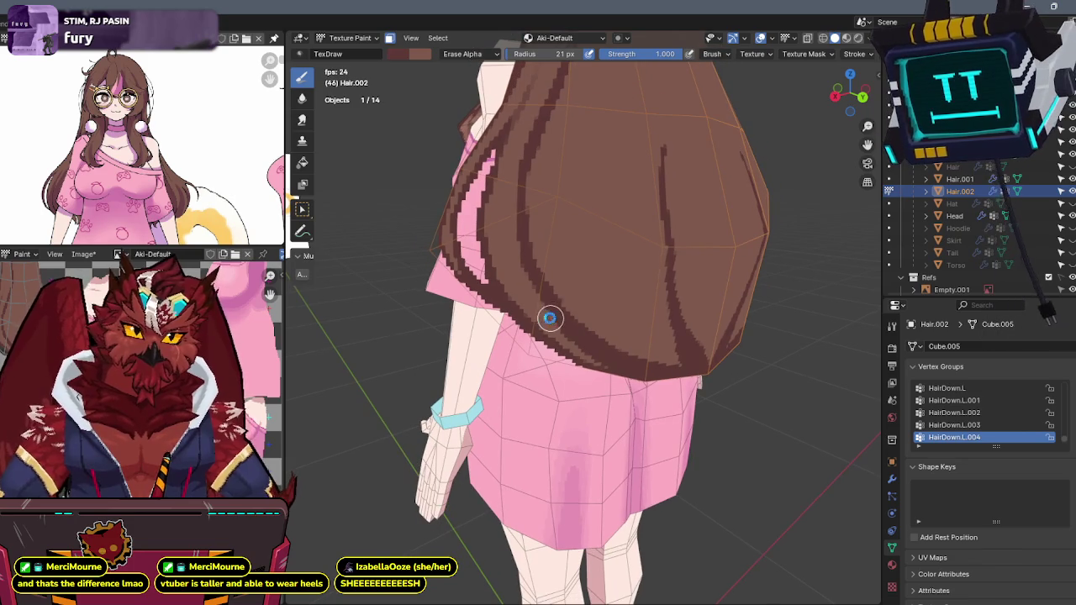
mouse_move(603, 290)
middle_down()
mouse_move(583, 252)
mouse_move(586, 286)
middle_up()
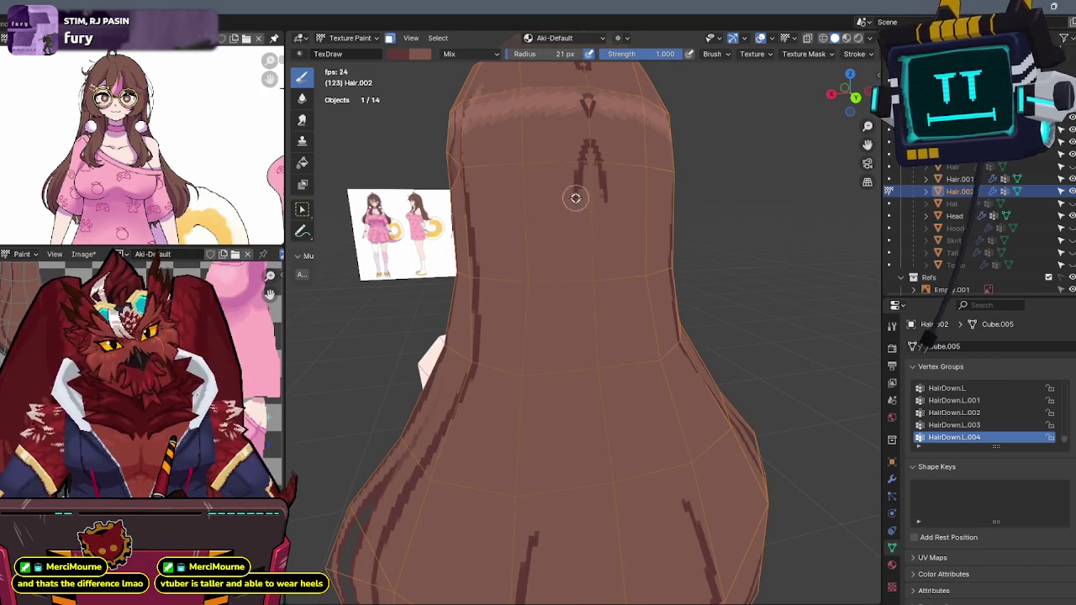
- Paint three long dark strand lines down and up the back of the hair
drag(571, 254, 495, 488)
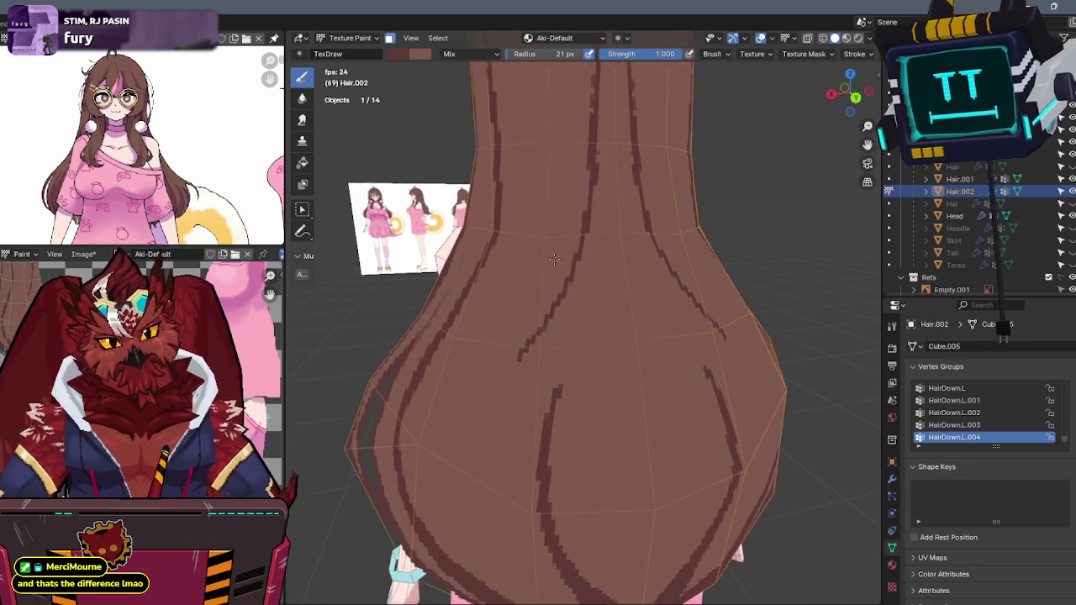
drag(528, 328, 500, 411)
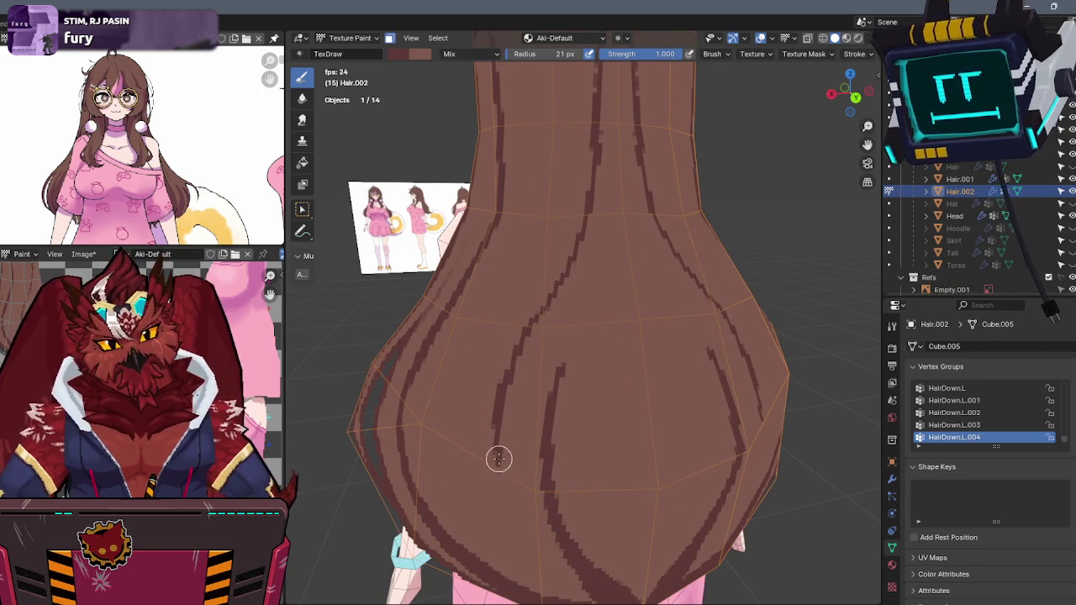
drag(488, 415, 492, 257)
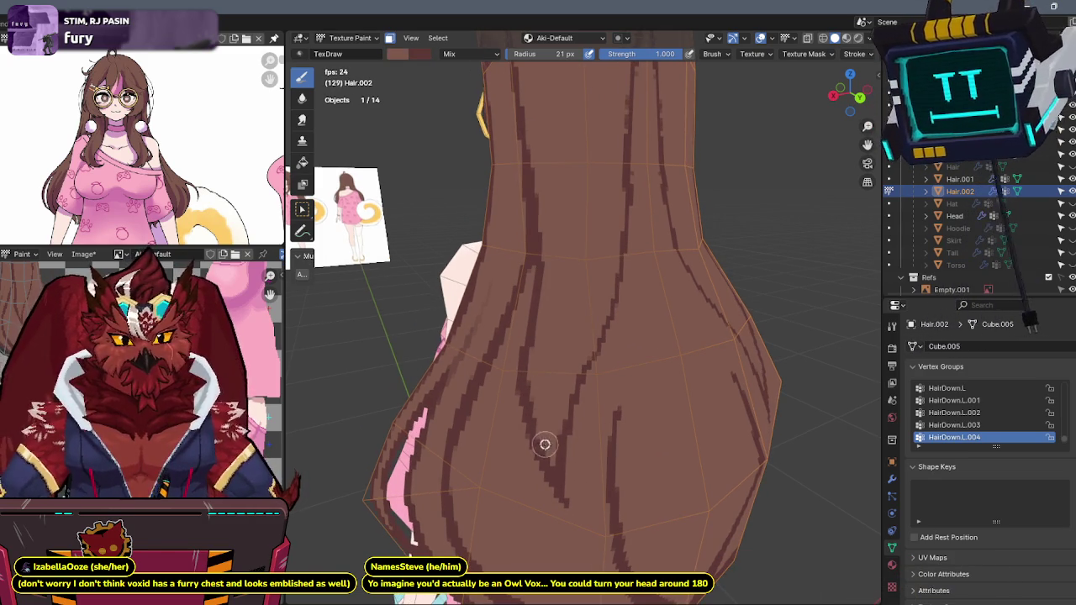
middle_drag(548, 340, 537, 299)
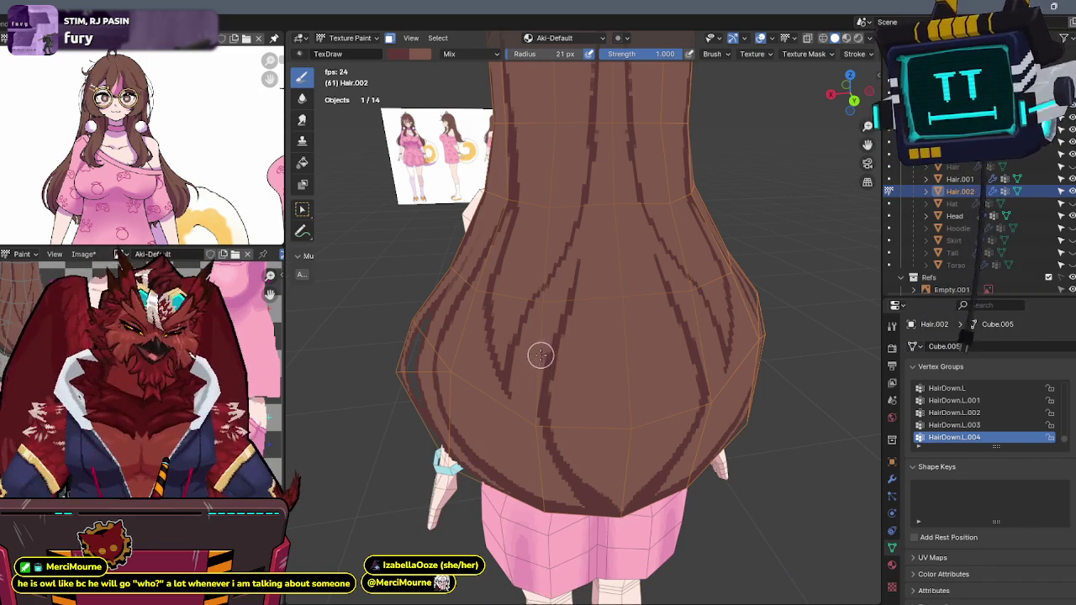
- Orbit to side and rear views to inspect the strand lines on the hair's lower back
middle_drag(558, 326, 564, 319)
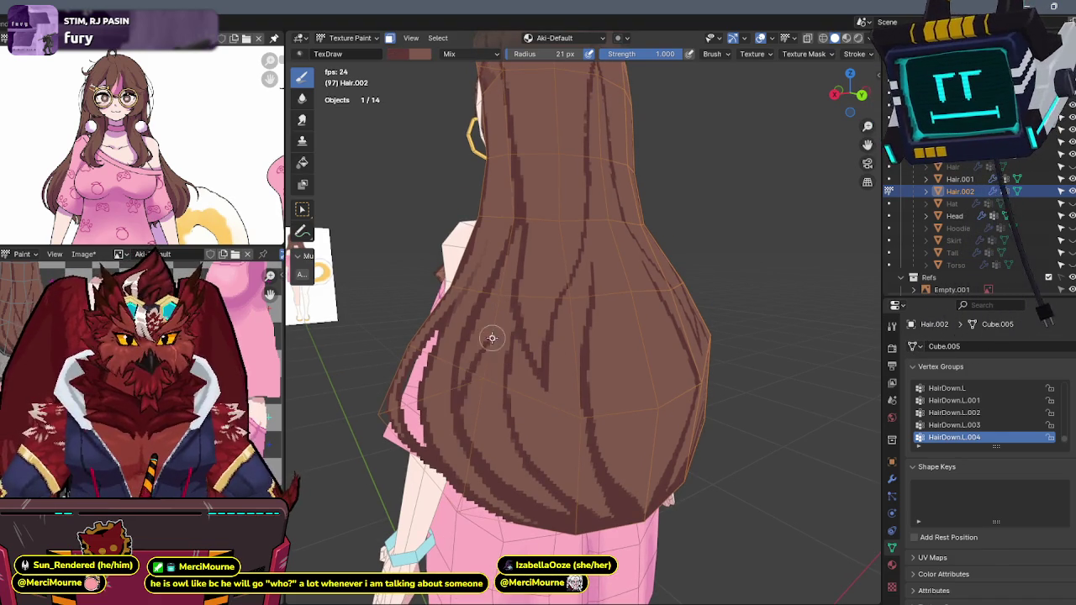
middle_drag(559, 238, 577, 226)
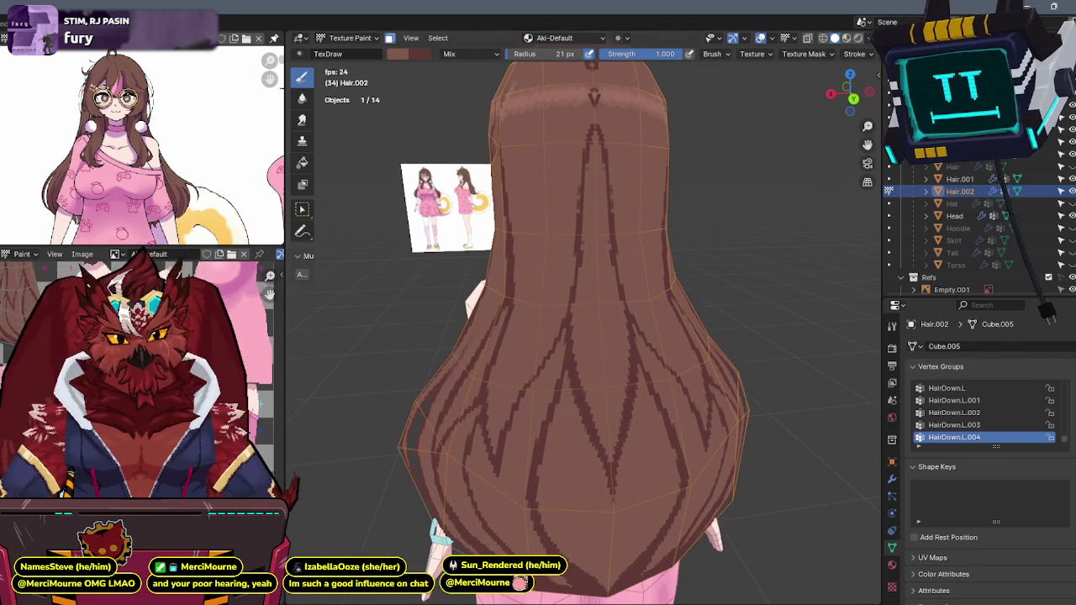
middle_drag(463, 319, 631, 271)
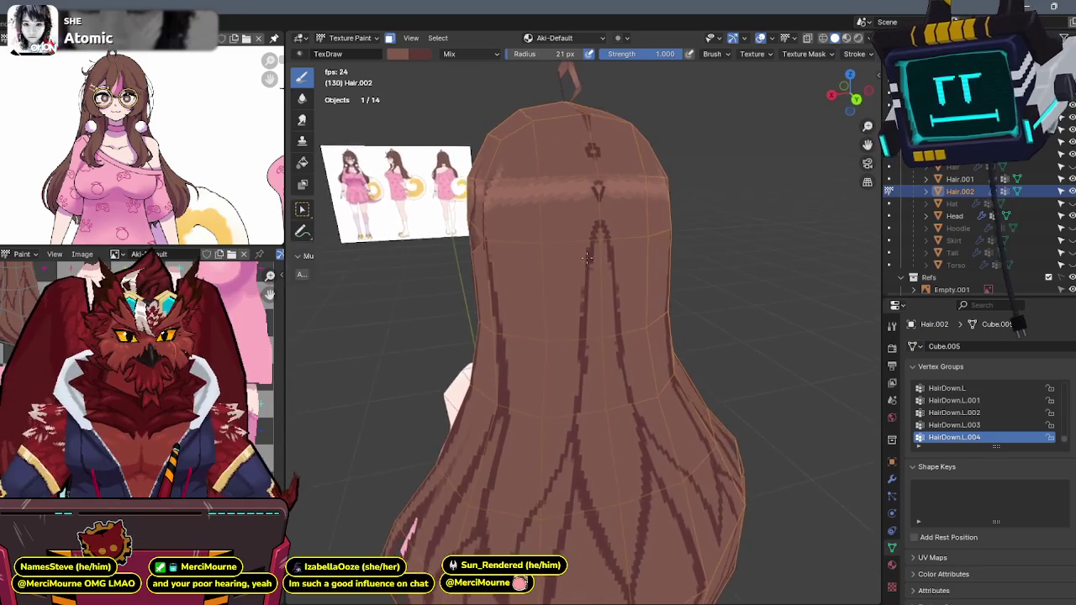
key(shift+alt+z)
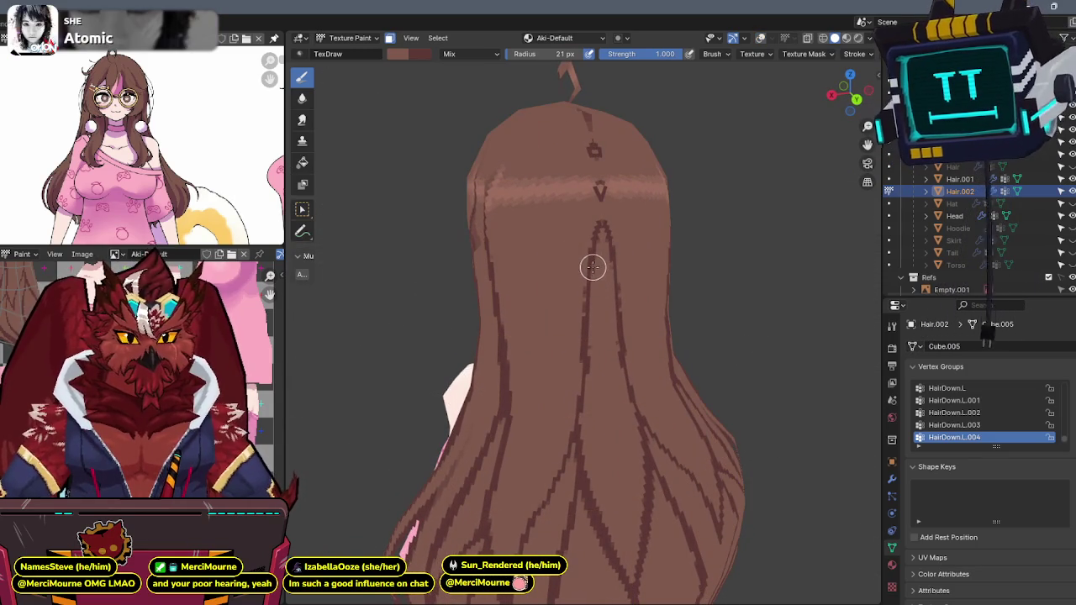
- Extend a strand line down the hair's centre and pan the reference to the back-view drawing
drag(593, 267, 590, 337)
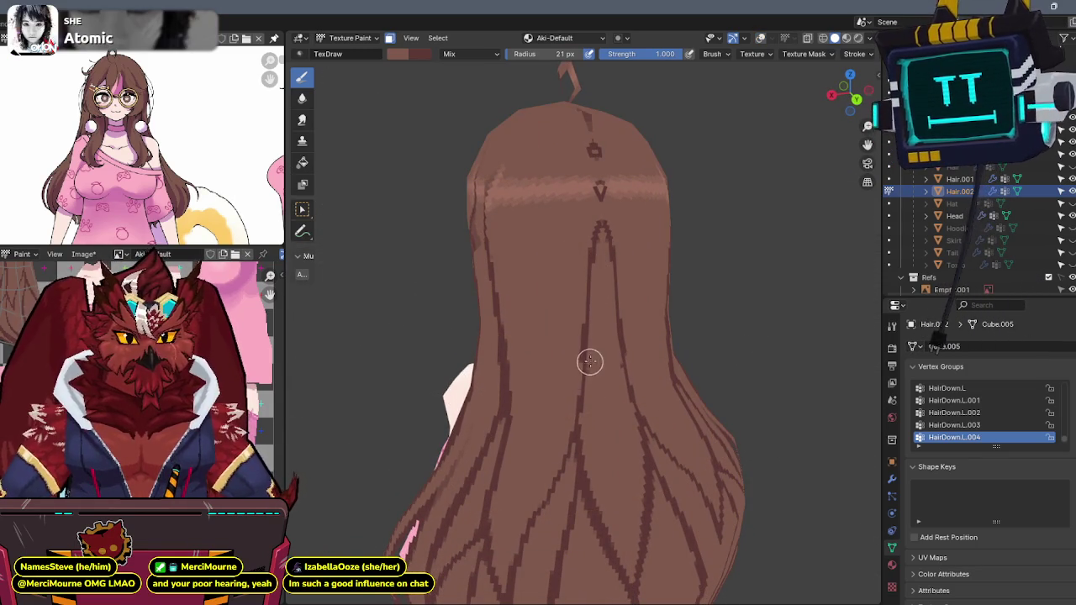
middle_drag(581, 361, 593, 266)
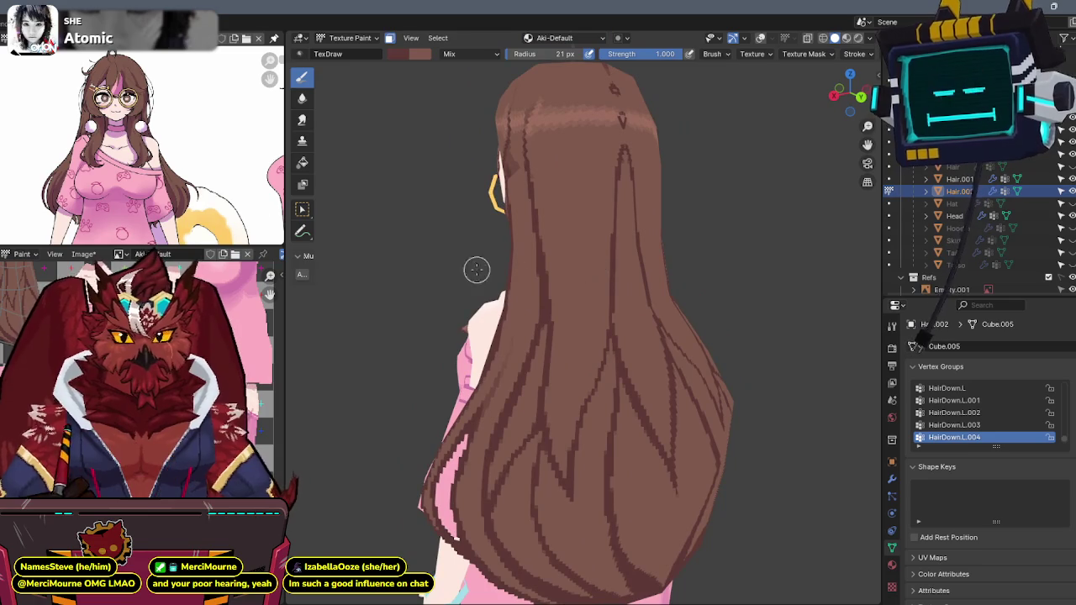
middle_drag(260, 159, 94, 164)
- Lower the brush strength to 0.500 and view the hair from a rear-side angle
mouse_move(488, 293)
middle_down()
mouse_move(573, 325)
mouse_move(575, 277)
mouse_move(577, 289)
middle_up()
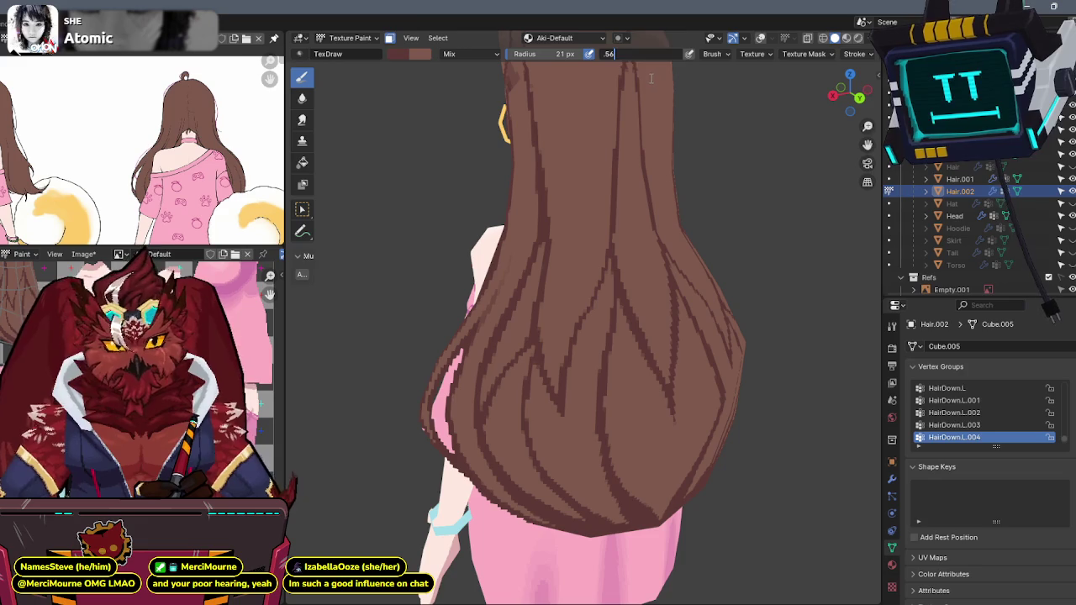
key(Return)
mouse_move(561, 360)
middle_down()
mouse_move(576, 358)
mouse_move(583, 332)
middle_up()
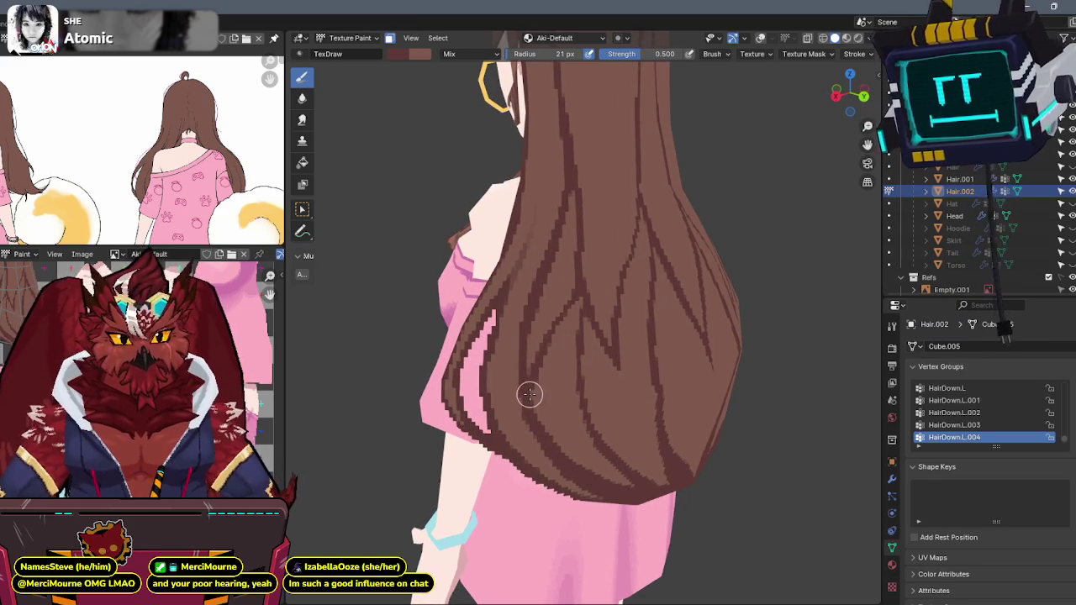